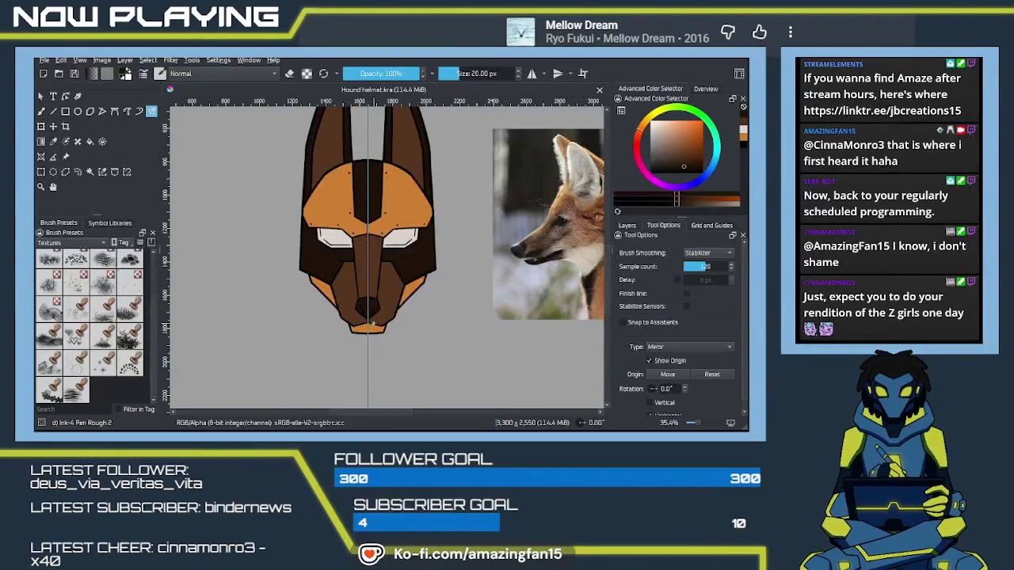
Step: Switch to the Freehand Brush, move the helmet view down, and show the Layers list
key(b)
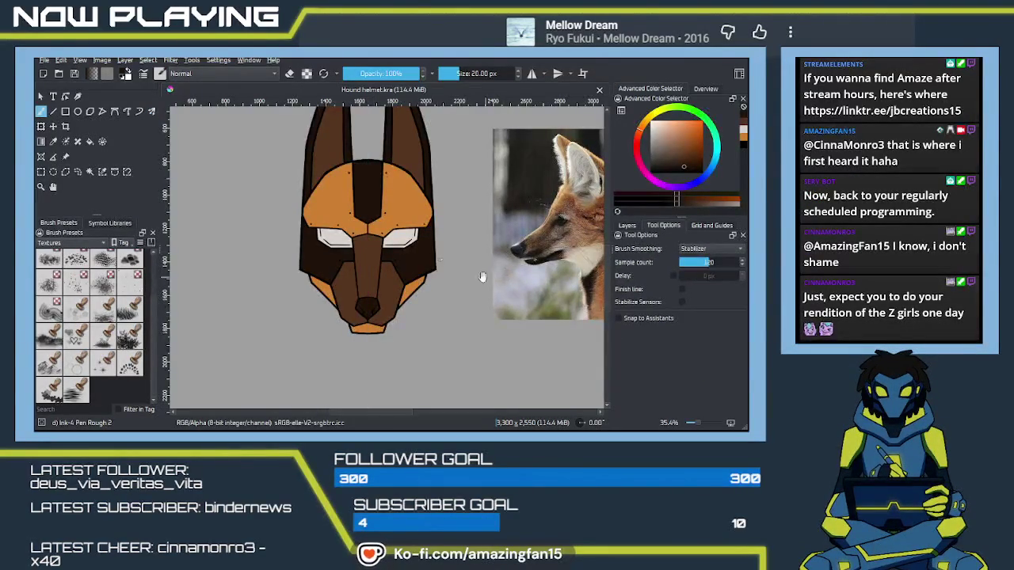
drag(440, 199, 433, 237)
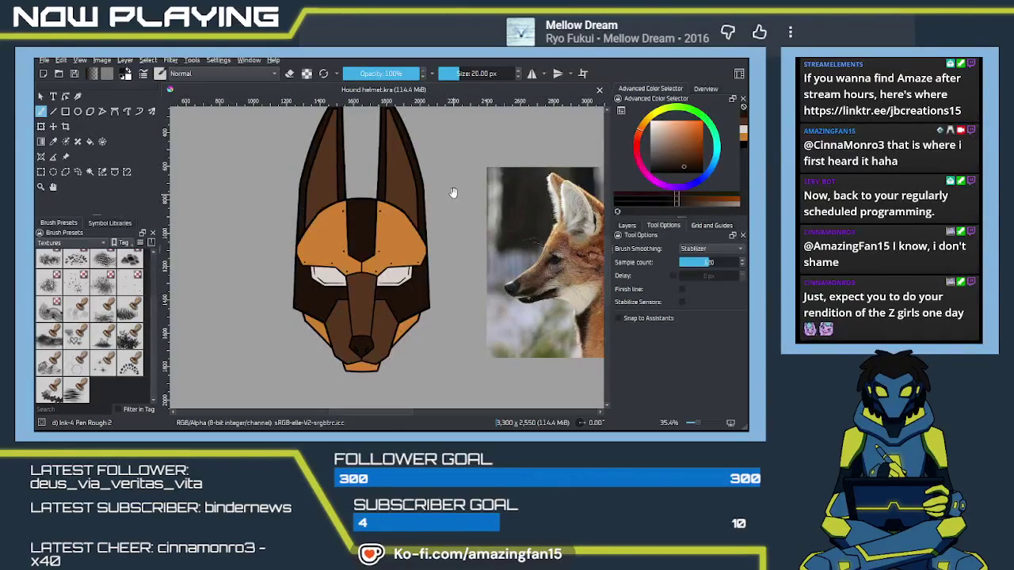
drag(453, 194, 443, 210)
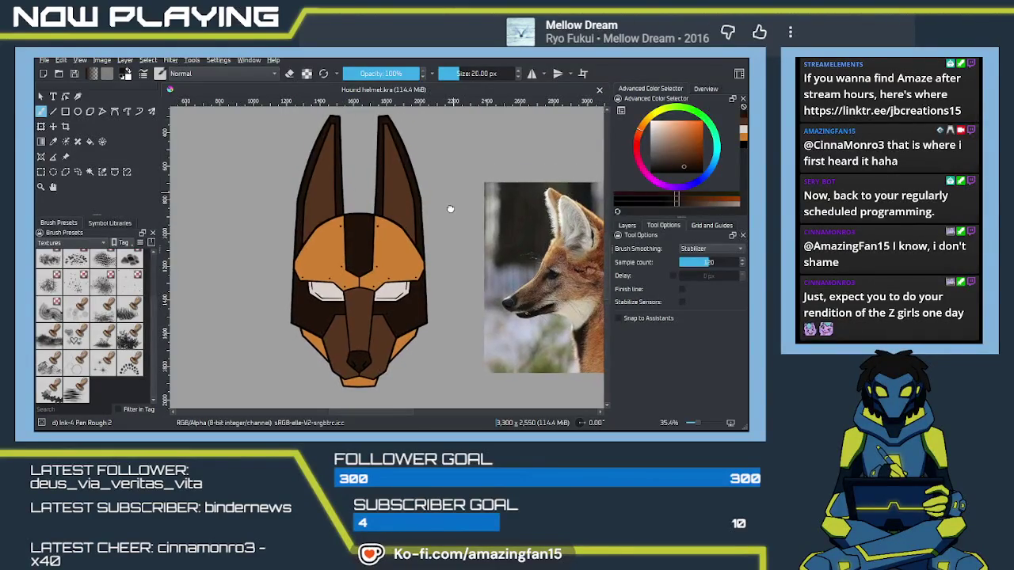
click(628, 226)
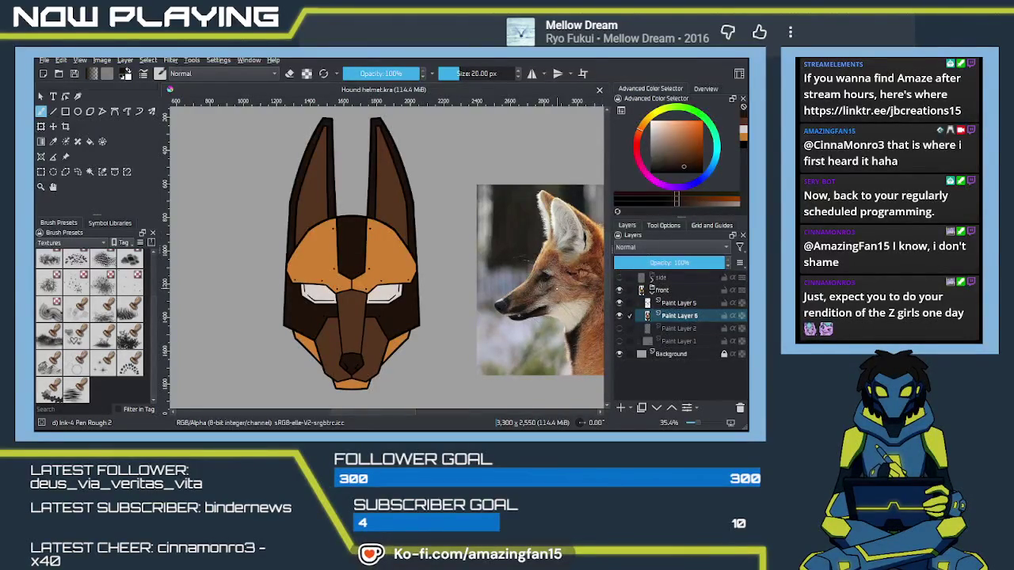
Step: Collapse the front group, make the side group visible, and hide the front helmet
click(651, 291)
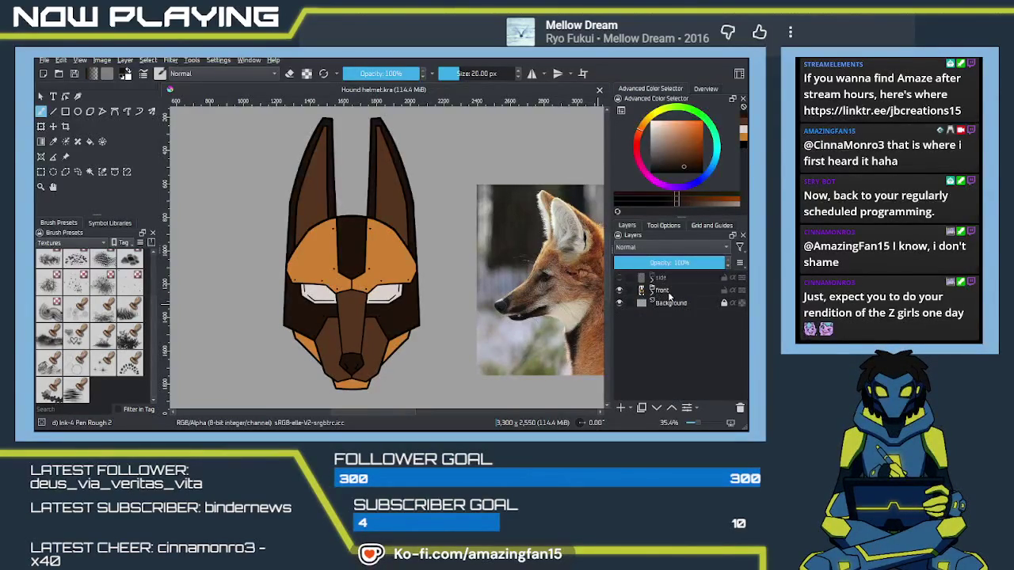
click(668, 296)
click(620, 277)
scroll(454, 269, down, 1)
scroll(454, 269, down, 2)
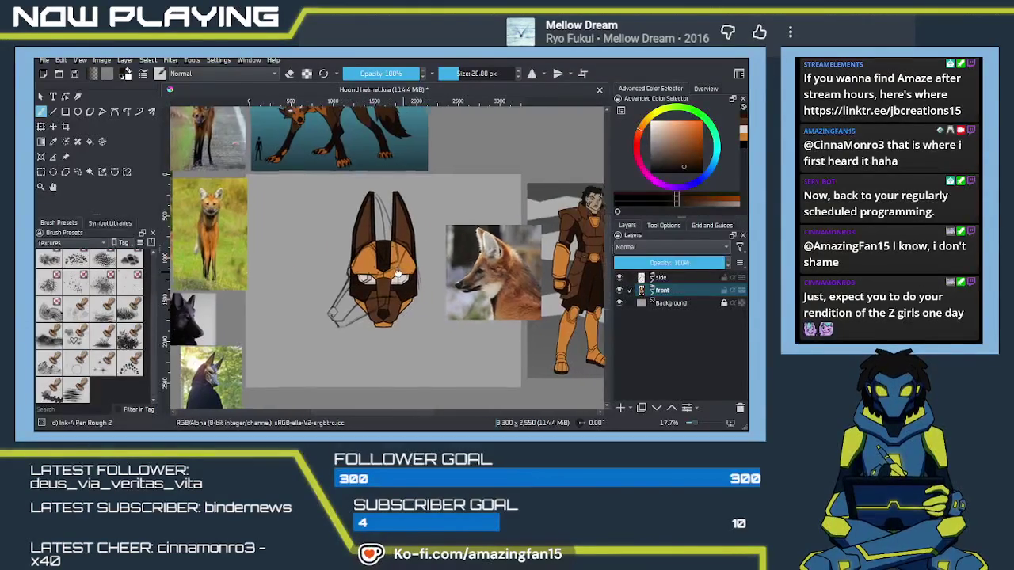
scroll(397, 270, up, 2)
scroll(397, 270, up, 2)
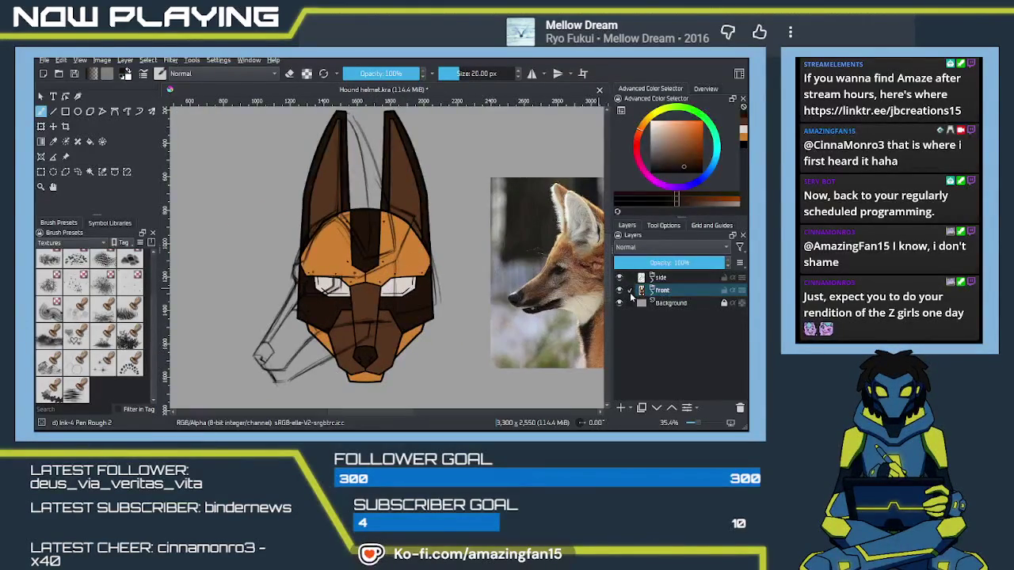
click(619, 290)
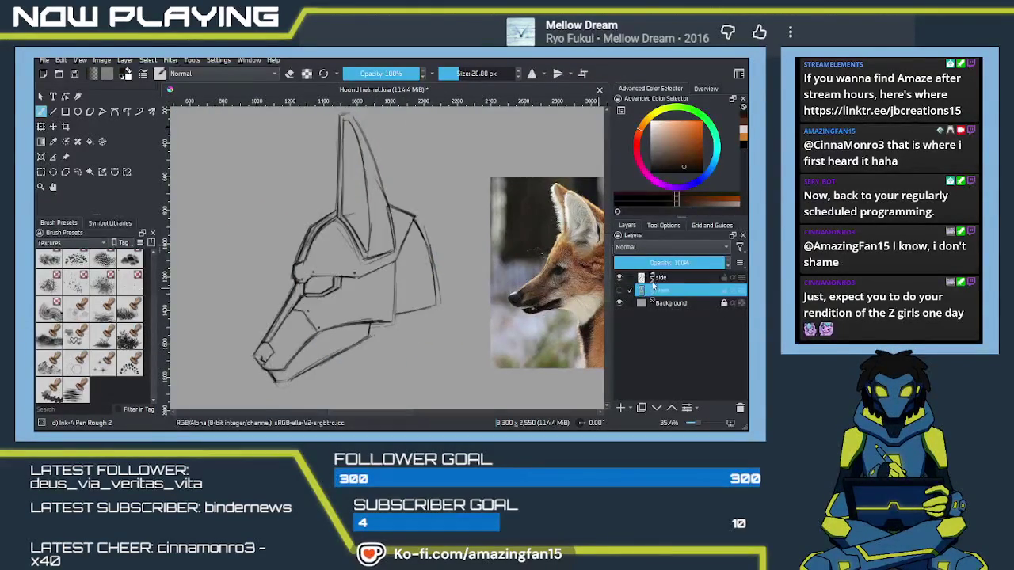
Step: Set the side group's Paint Layer 4 sketch to 35% opacity
click(651, 278)
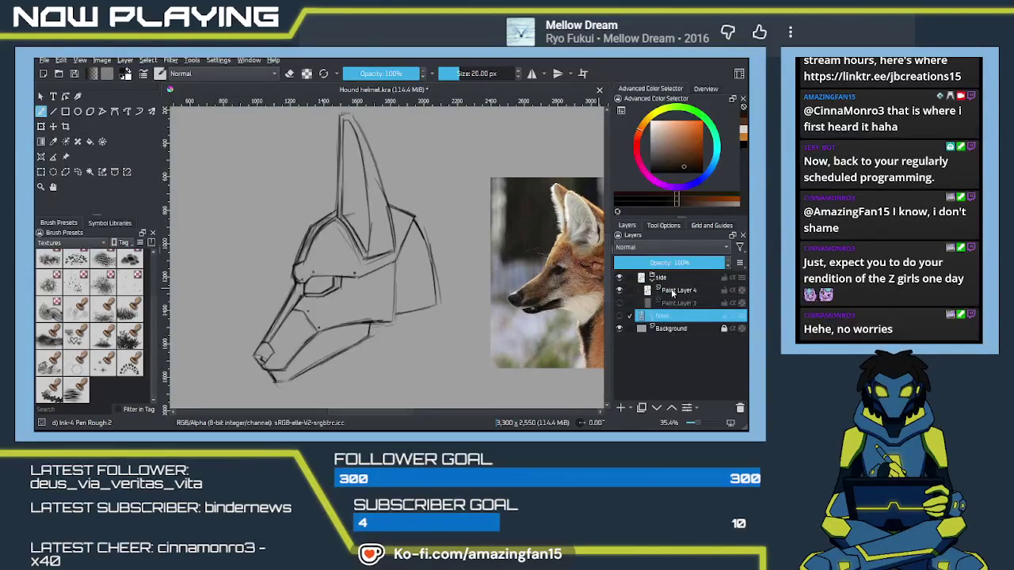
click(673, 292)
drag(679, 262, 655, 263)
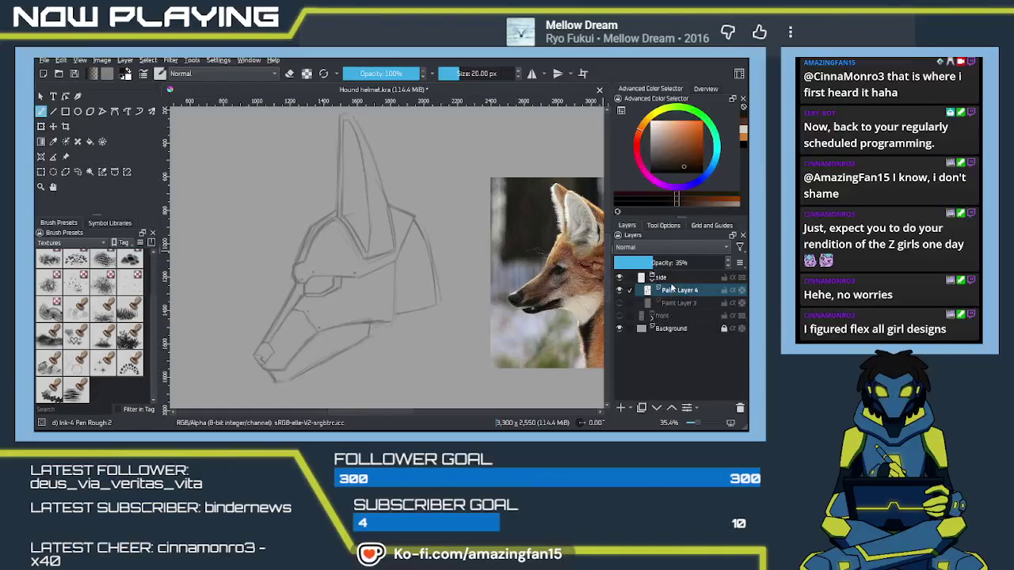
Step: Add a new Paint Layer 7 in black and ink the helmet's brow line along the sketch
click(620, 407)
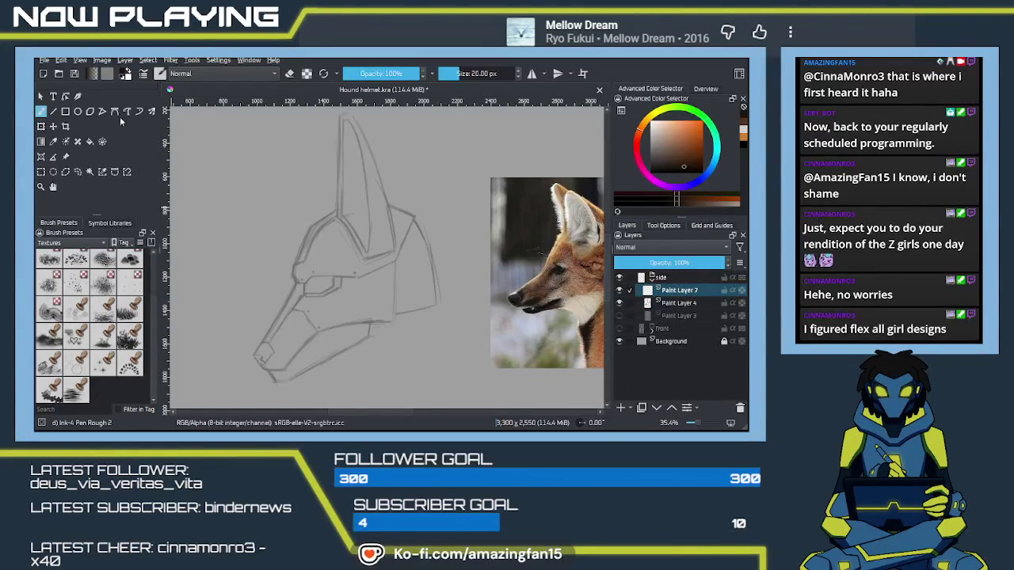
key(d)
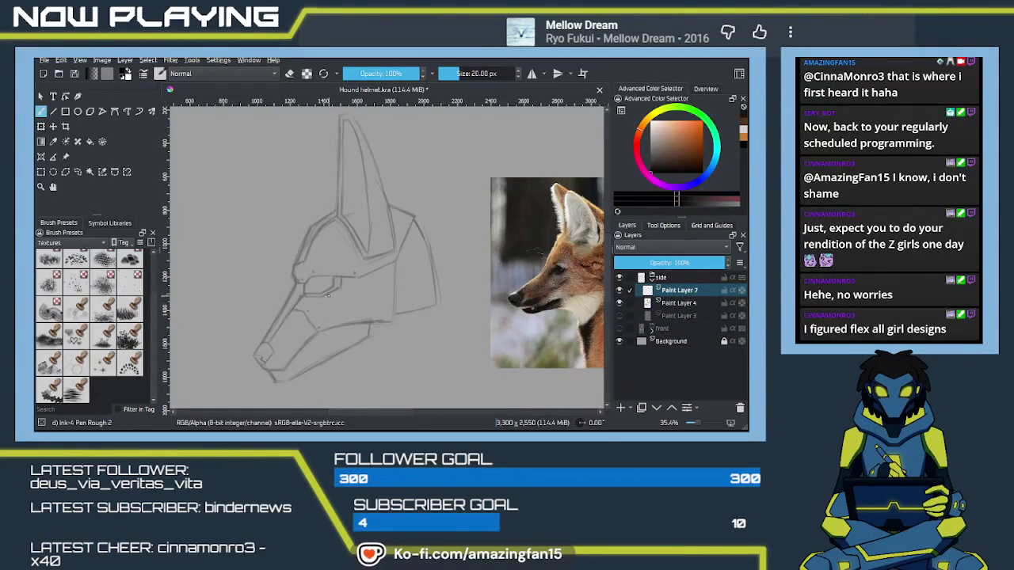
scroll(325, 300, up, 1)
scroll(313, 296, up, 3)
mouse_move(305, 294)
mouse_down()
mouse_move(368, 224)
mouse_move(340, 237)
mouse_move(306, 312)
mouse_up()
key(ctrl+z)
mouse_move(340, 236)
mouse_down()
mouse_move(304, 312)
mouse_move(276, 323)
mouse_move(273, 354)
mouse_move(285, 366)
mouse_up()
key(ctrl+z)
key(ctrl+z)
key(ctrl+z)
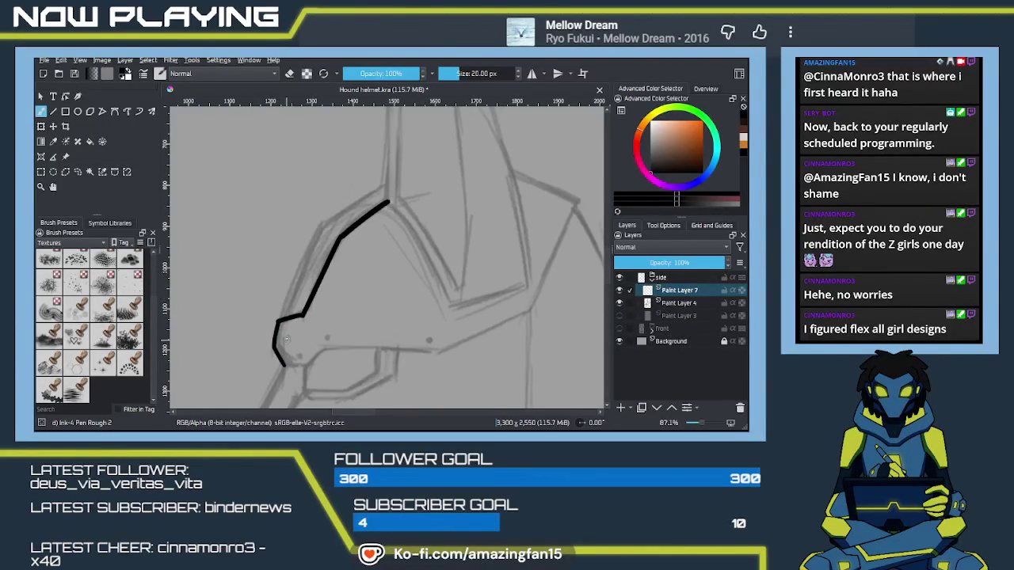
Step: Smooth the brow kink and ink the horizontal eye-level line toward the right
key(e)
key(e)
drag(339, 240, 353, 228)
scroll(339, 284, down, 2)
drag(277, 283, 317, 270)
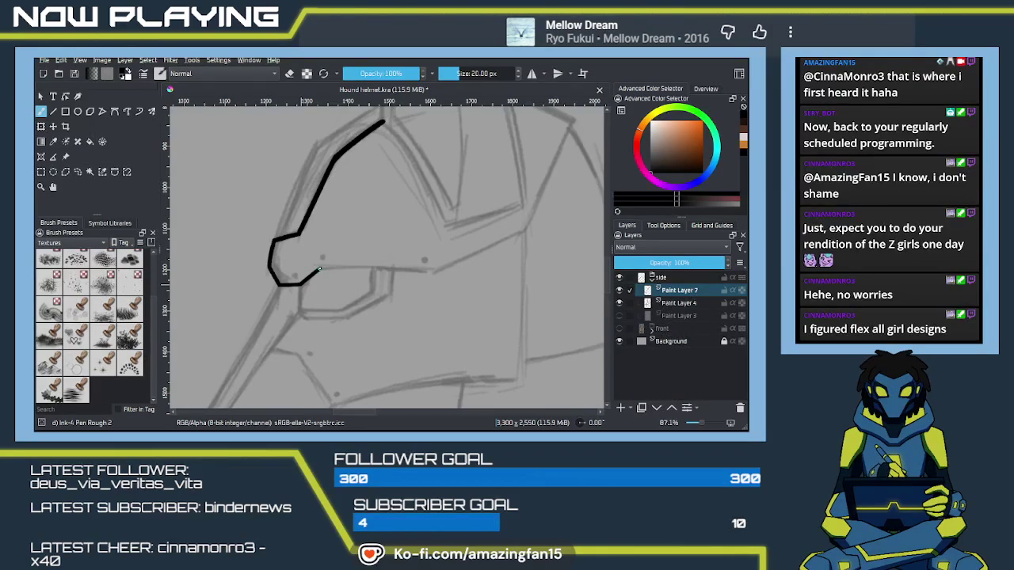
drag(320, 269, 418, 267)
key(ctrl+z)
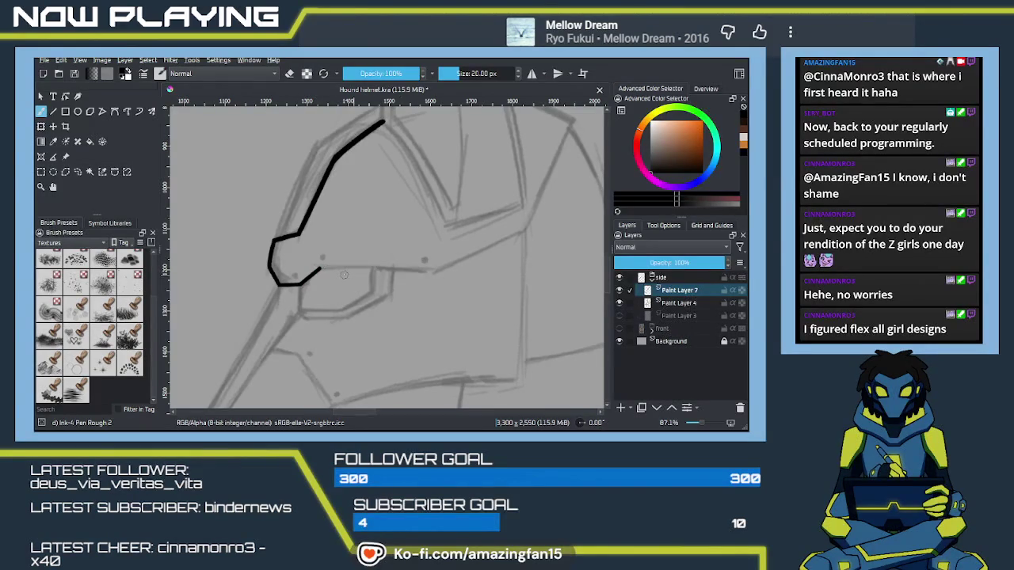
drag(320, 270, 428, 270)
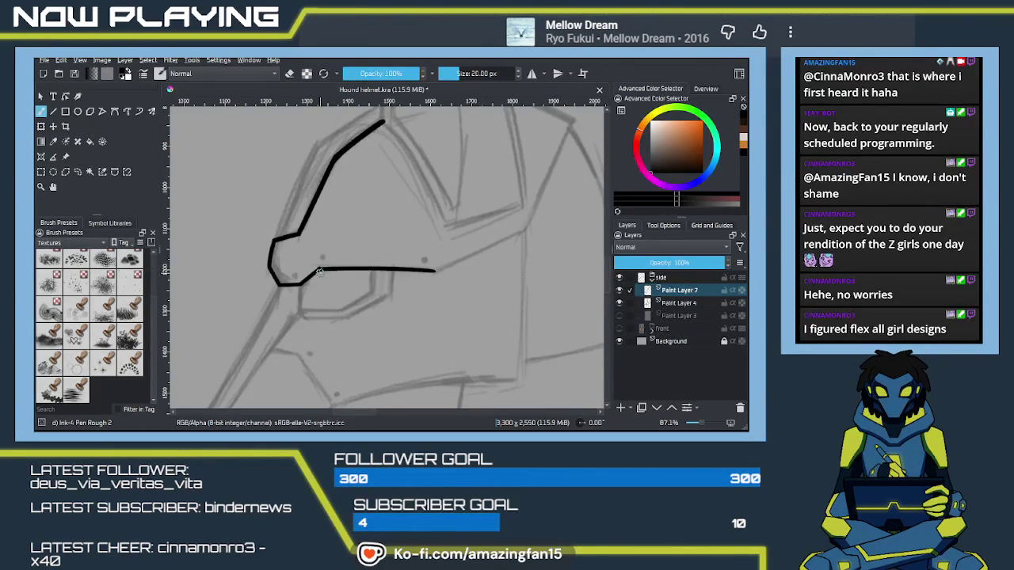
key(e)
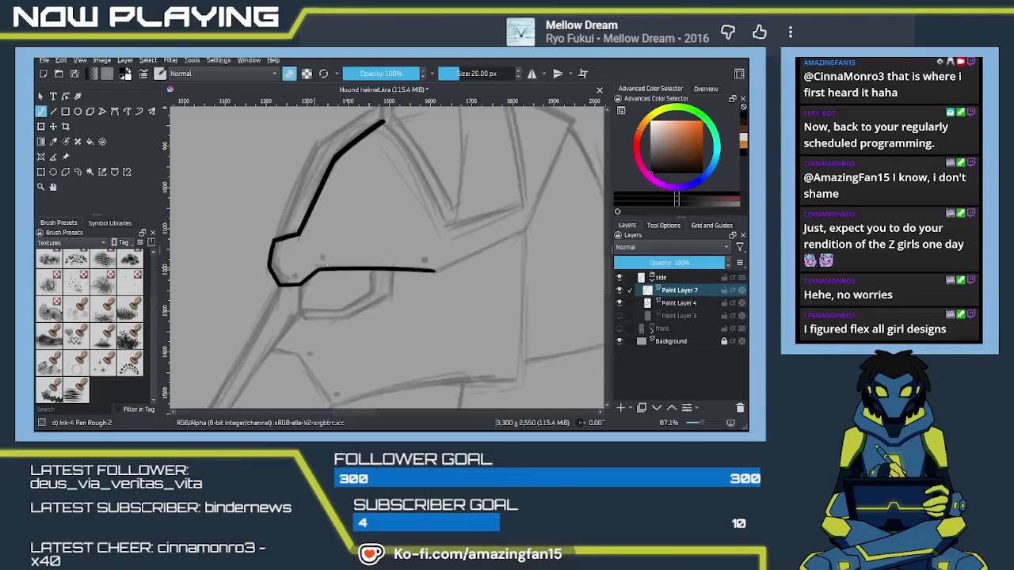
key(e)
Step: Add three rivet dots along the eye-level line and move toward the snout
click(322, 256)
click(294, 275)
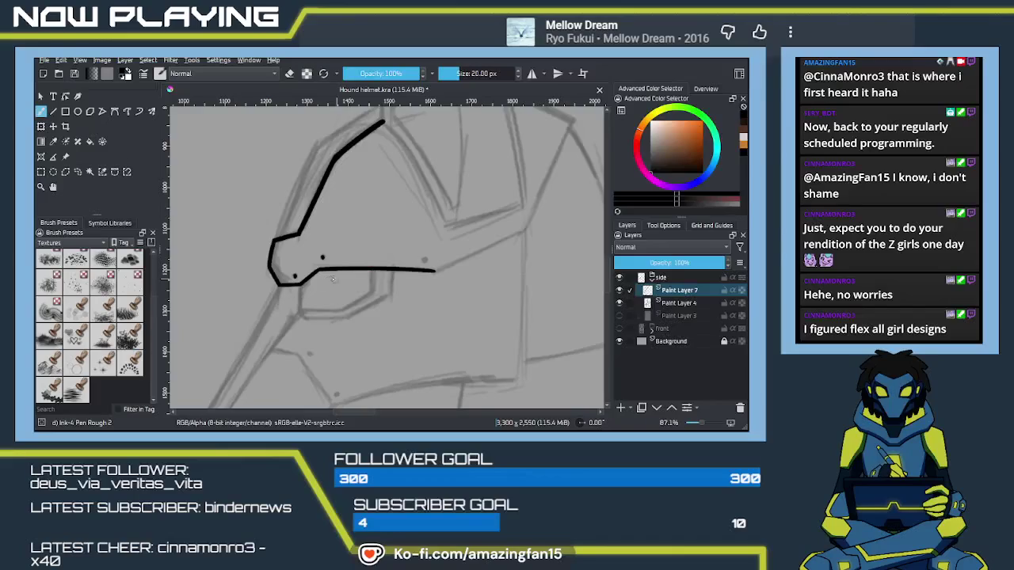
click(424, 260)
drag(425, 270, 448, 243)
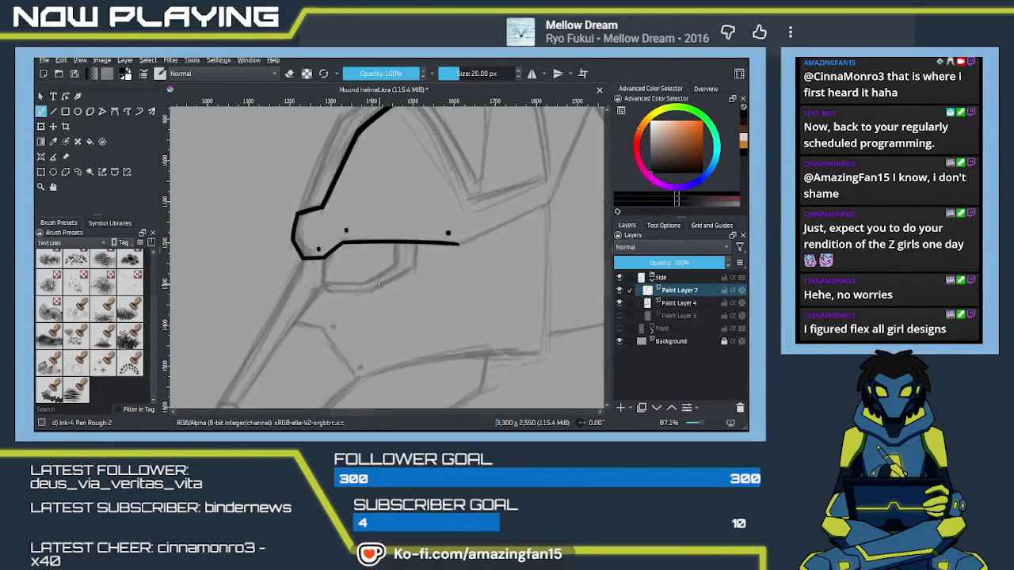
mouse_move(316, 288)
mouse_down()
mouse_move(380, 237)
mouse_move(404, 165)
mouse_move(295, 338)
mouse_move(313, 277)
mouse_move(307, 313)
mouse_up()
key(ctrl+z)
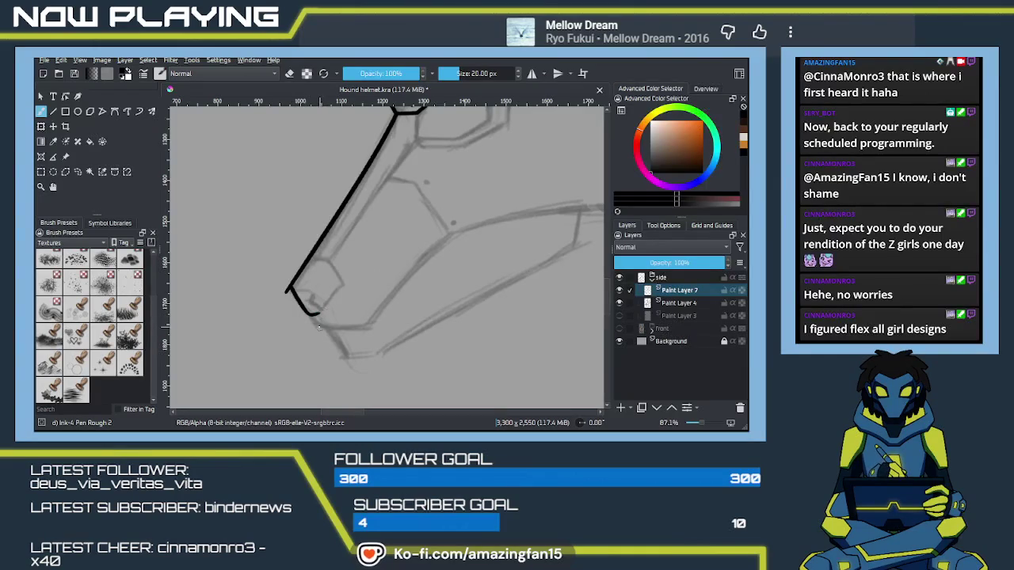
Step: Ink the snout's lower edge, the jaw line, and a cheek line running back
mouse_move(315, 316)
mouse_down()
mouse_move(366, 327)
mouse_move(277, 362)
mouse_up()
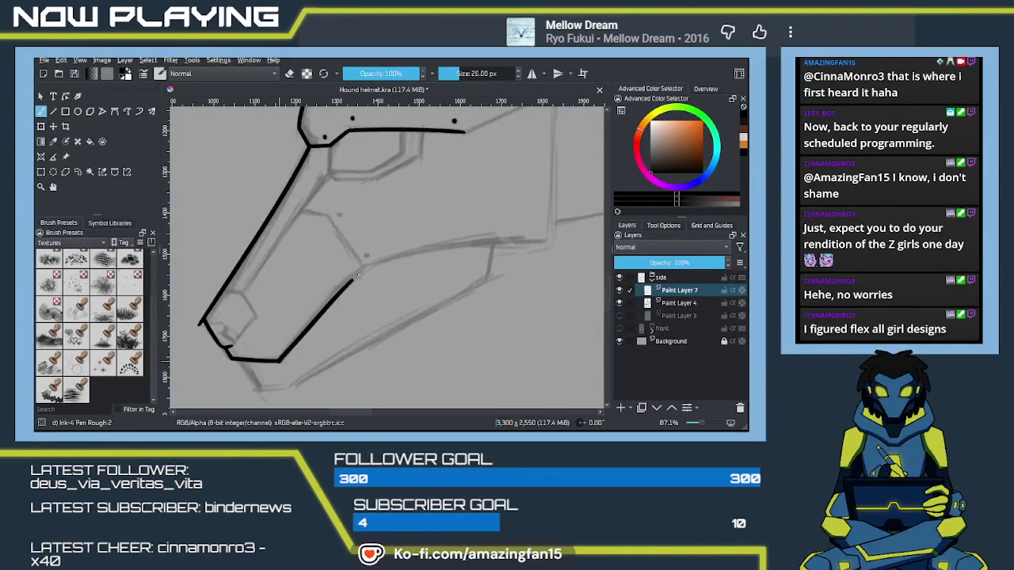
drag(363, 265, 321, 303)
key(ctrl+z)
drag(364, 267, 274, 366)
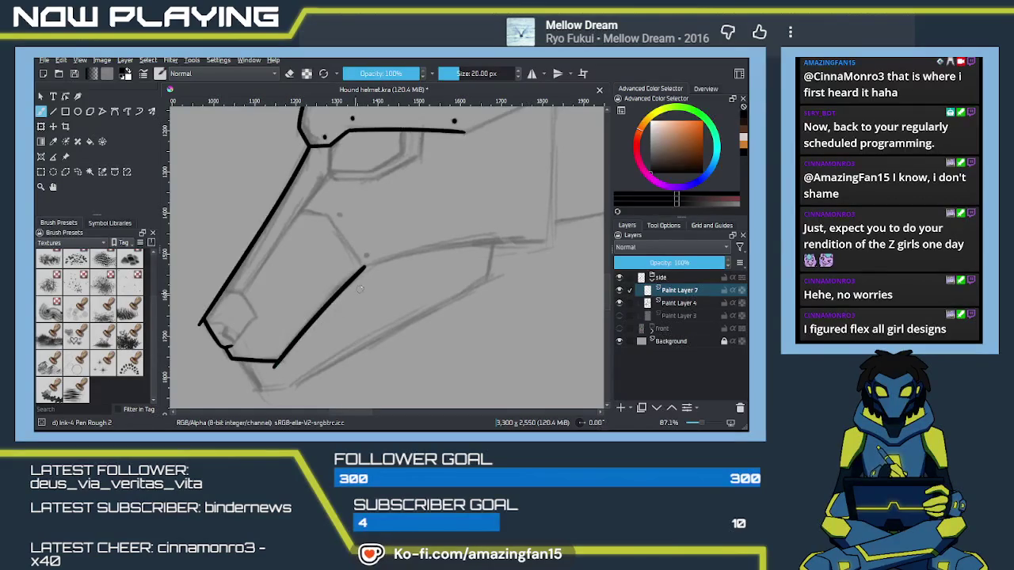
drag(364, 267, 564, 236)
key(ctrl+z)
drag(364, 267, 565, 237)
key(ctrl+z)
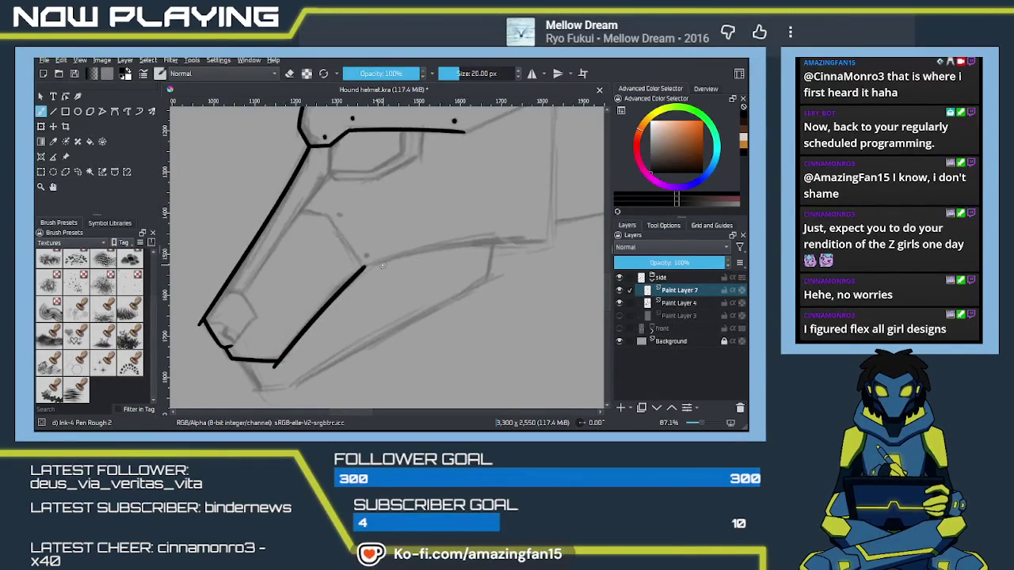
drag(364, 267, 566, 238)
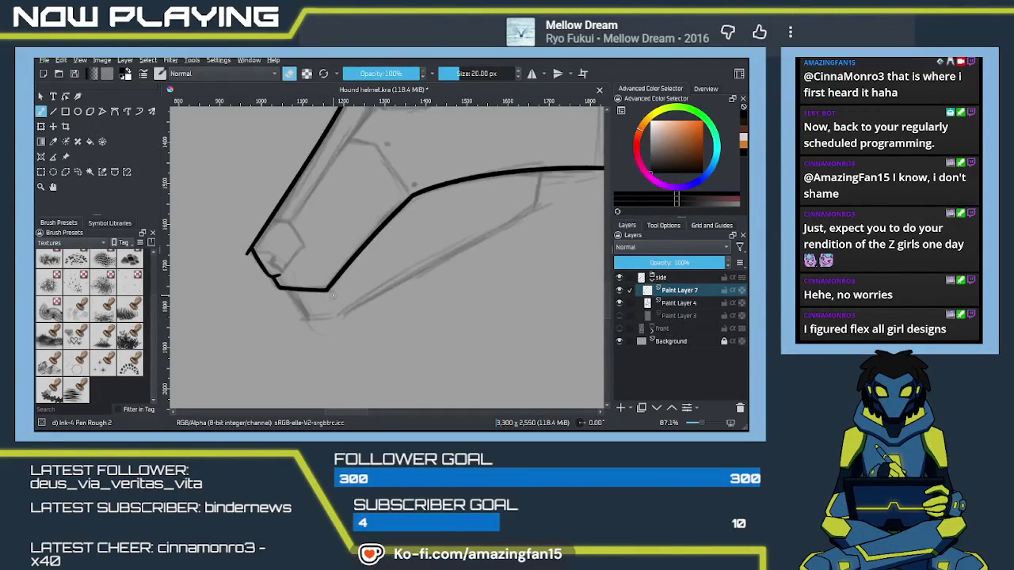
Step: Touch up the snout tip and draw an L-shaped nostril mark inside the nose box
drag(252, 271, 246, 250)
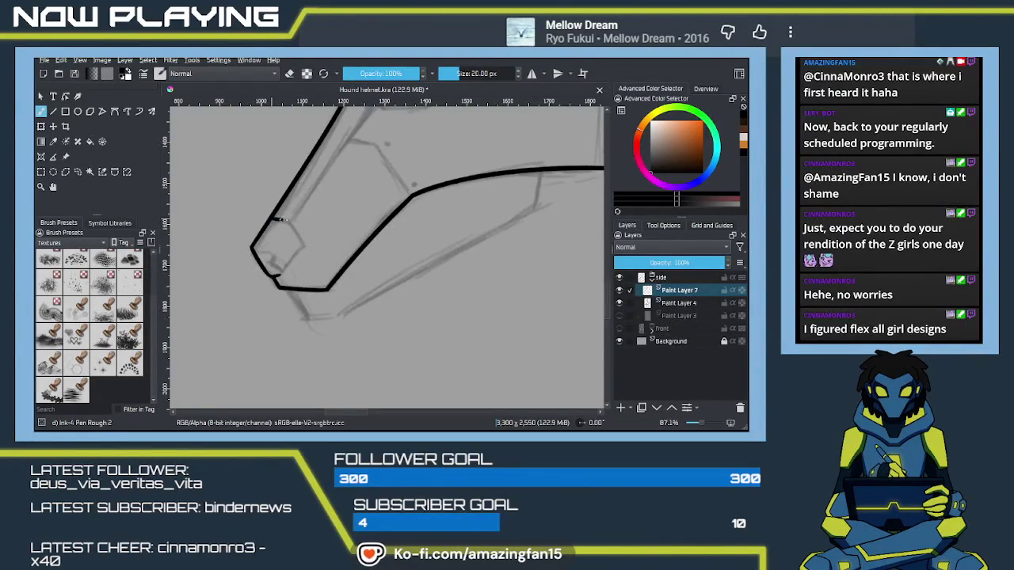
drag(270, 221, 297, 232)
key(ctrl+z)
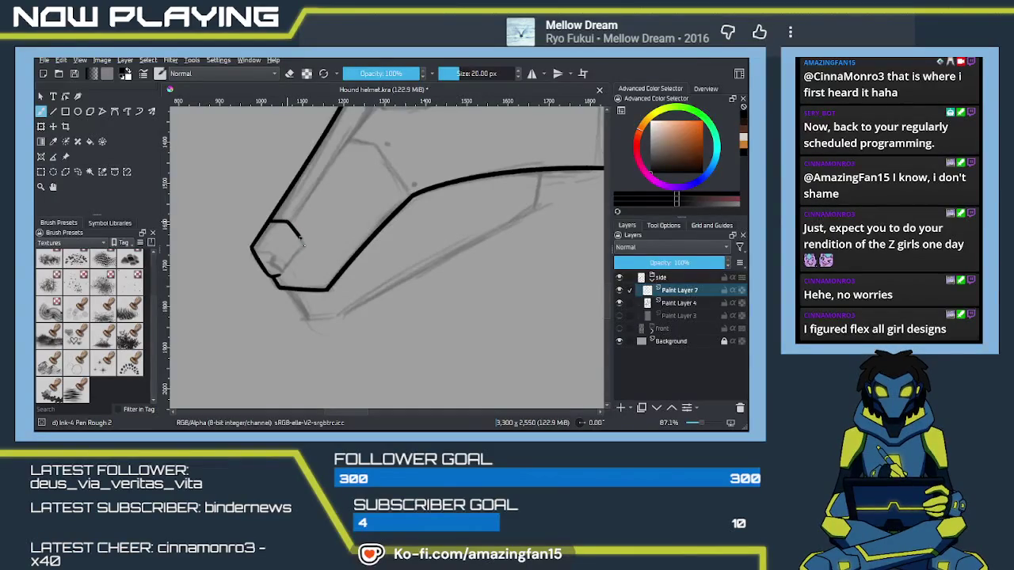
key(ctrl+z)
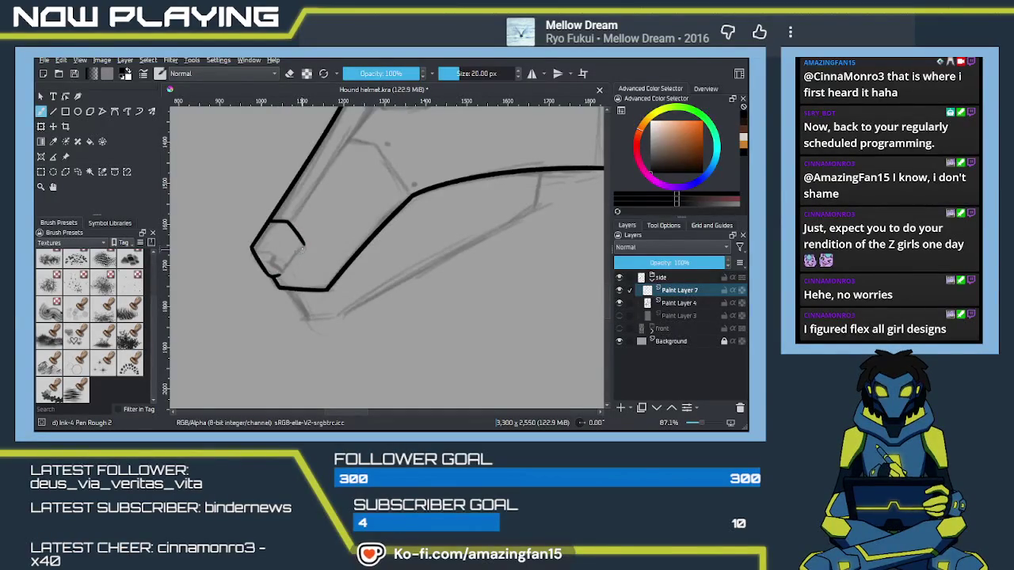
drag(304, 242, 282, 271)
key(ctrl+z)
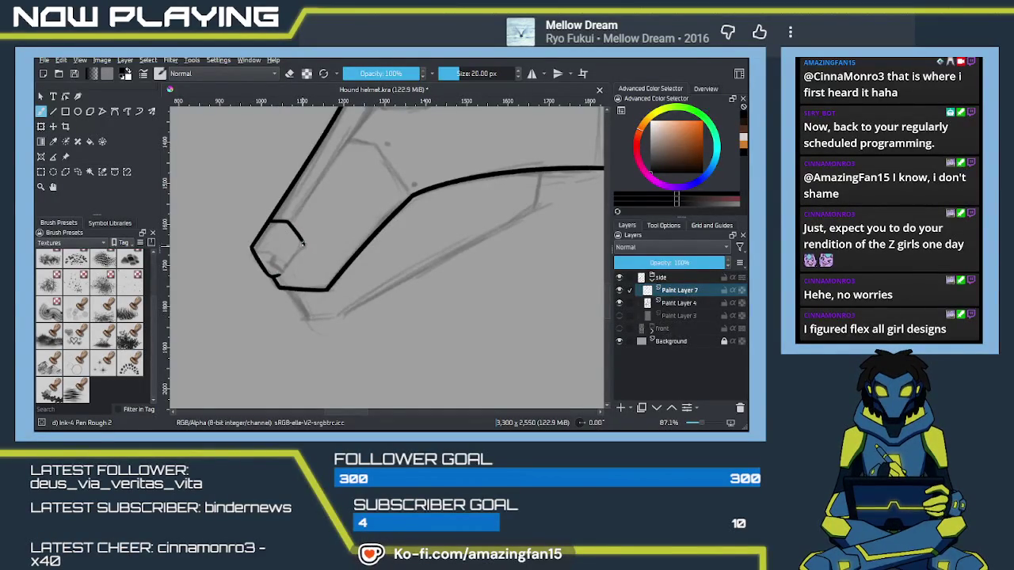
key(ctrl+z)
drag(304, 243, 277, 274)
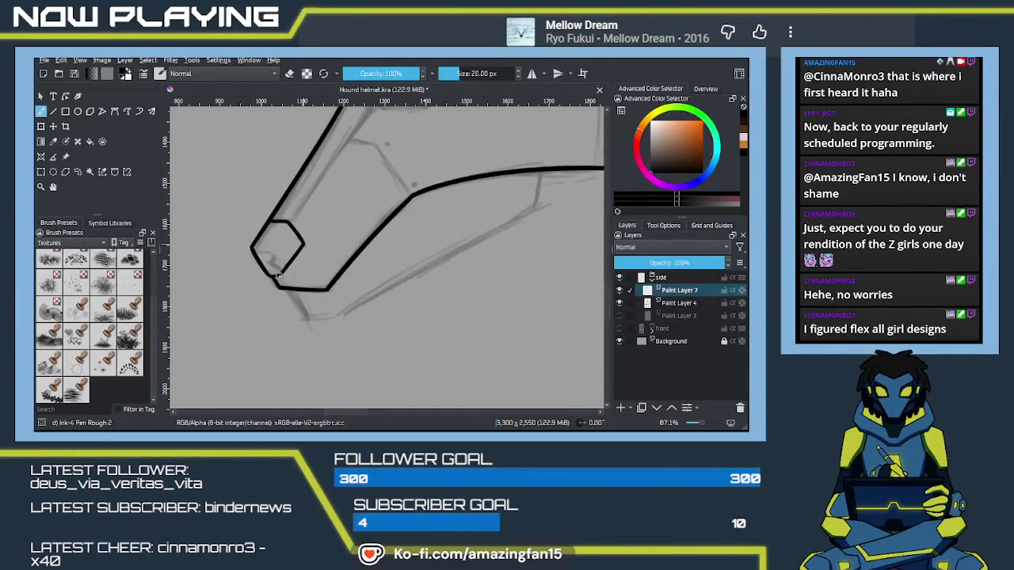
key(ctrl+z)
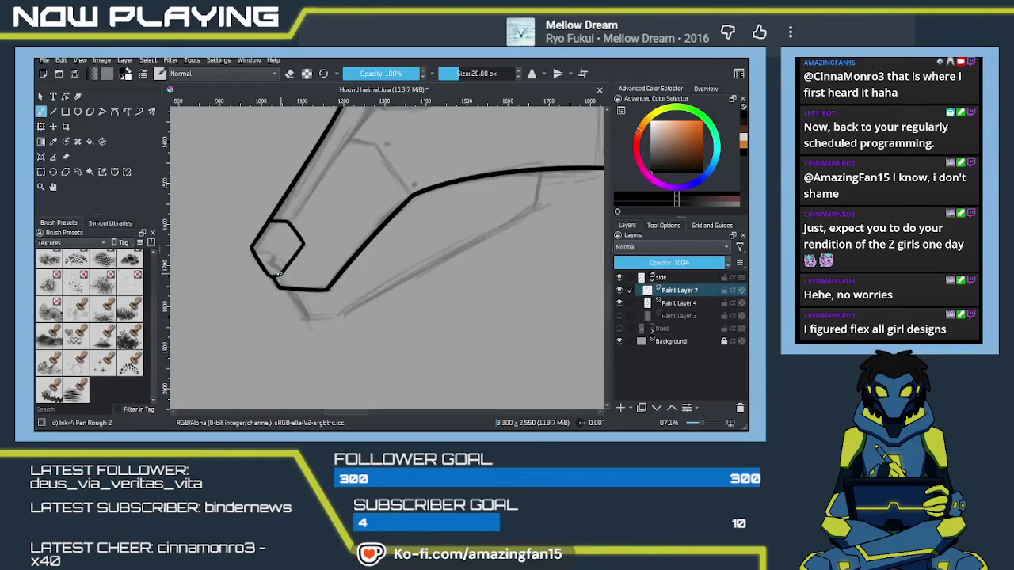
key(e)
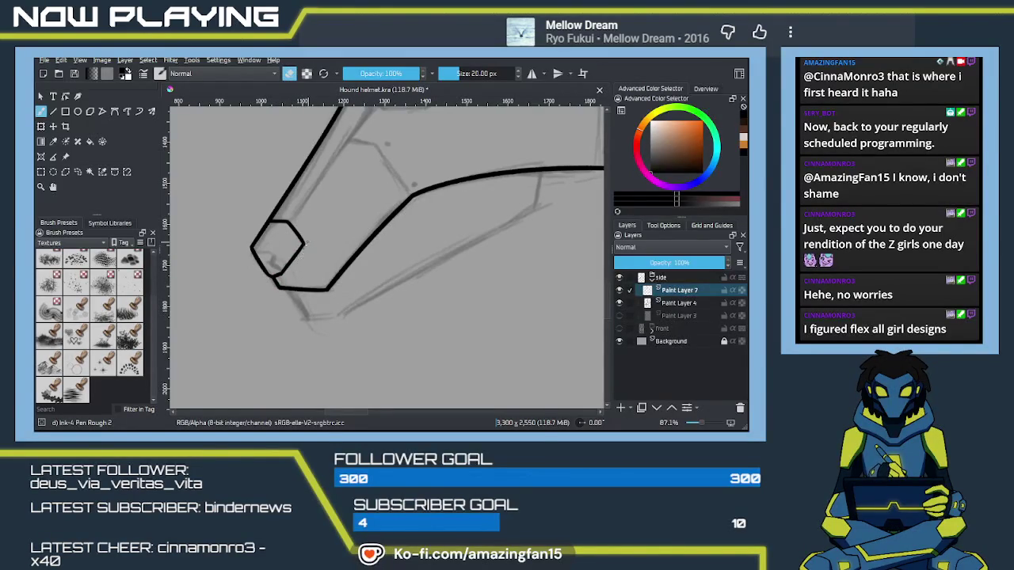
key(e)
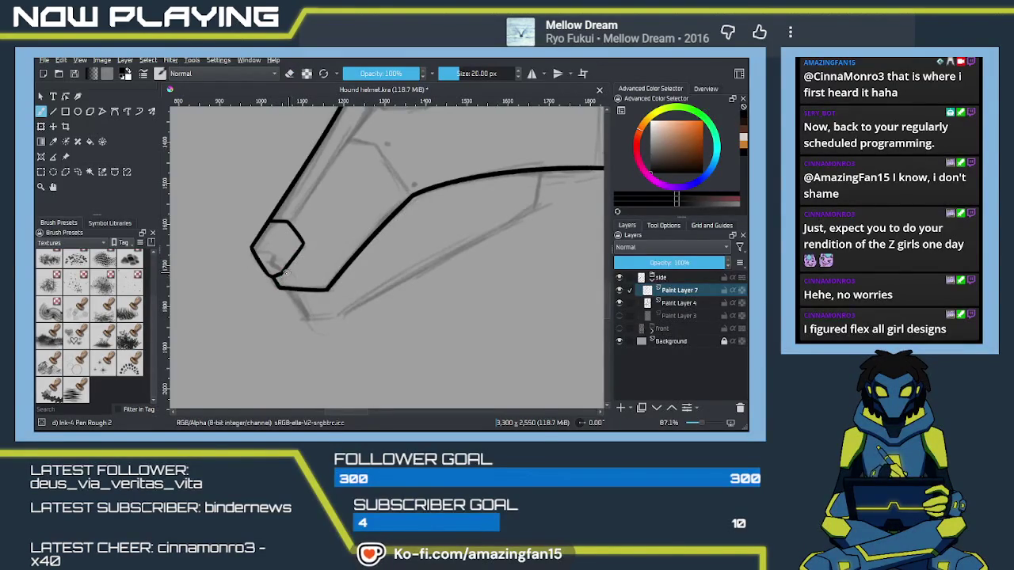
drag(273, 260, 280, 268)
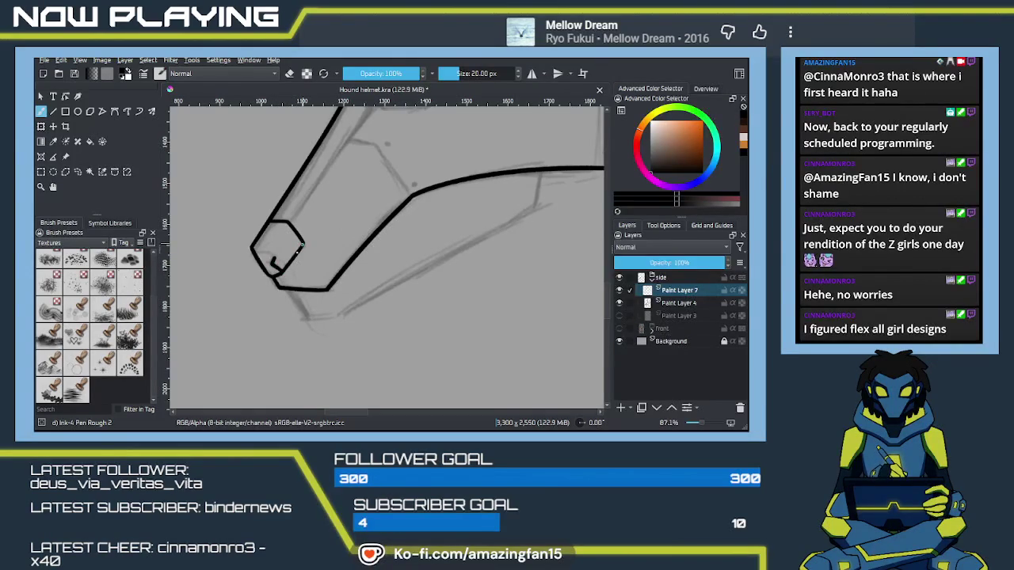
Step: Ink the lower jaw line back toward the snout
mouse_move(294, 258)
mouse_down()
mouse_move(263, 248)
mouse_move(278, 308)
mouse_up()
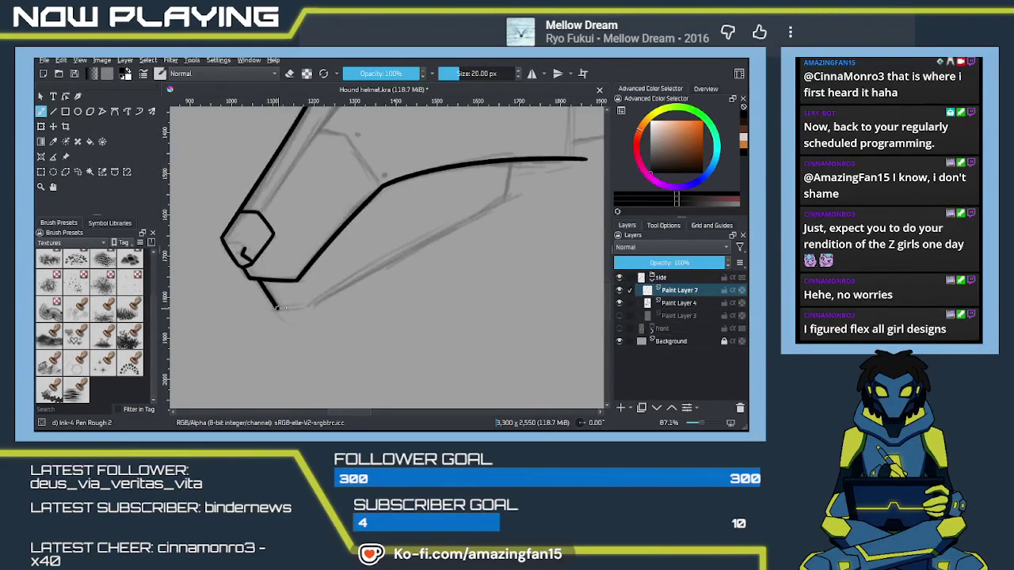
drag(371, 283, 321, 309)
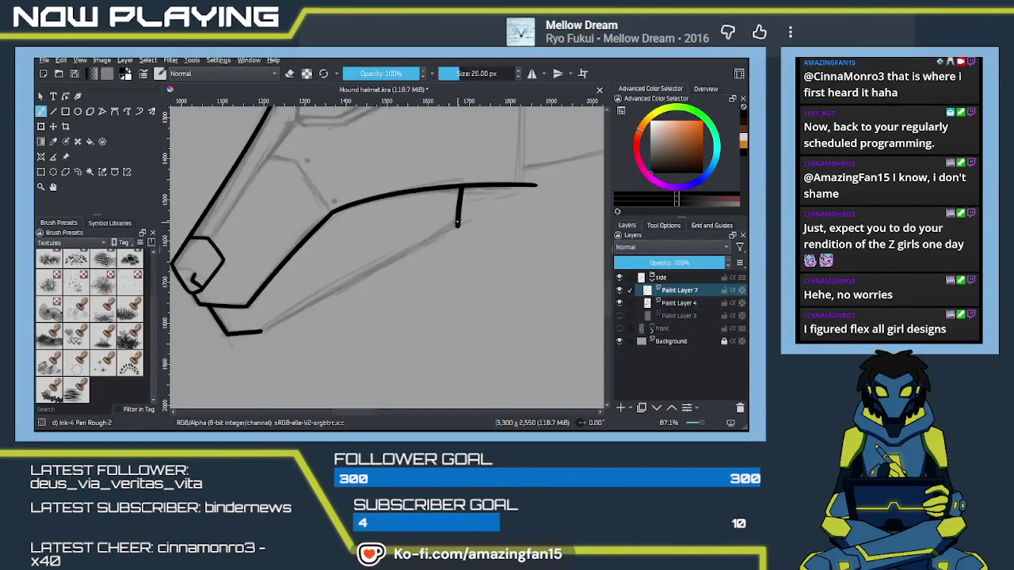
drag(457, 226, 262, 332)
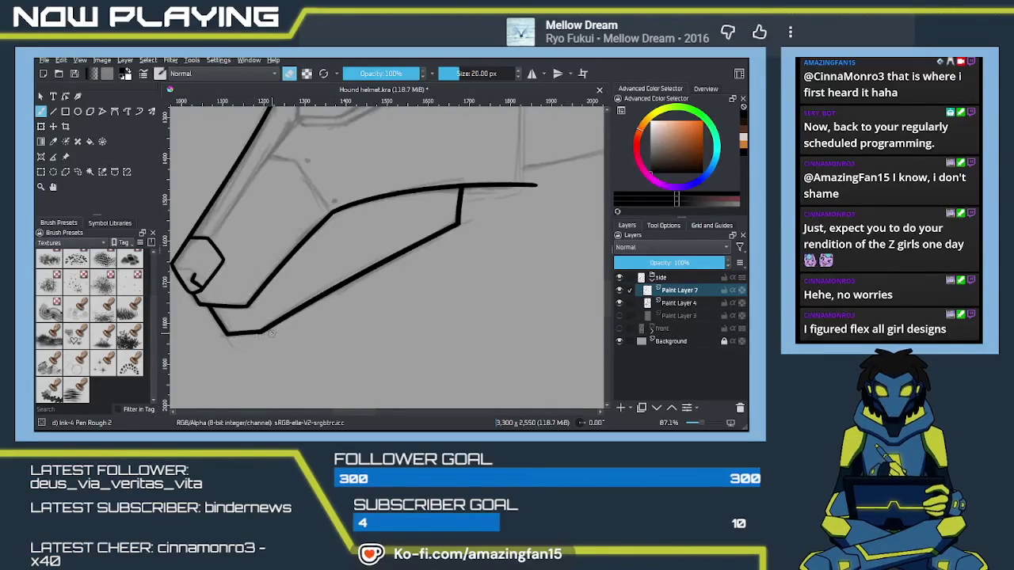
Step: Ink a diagonal line parallel to the snout, a hooked cheek line, and a junction dot
drag(476, 216, 526, 314)
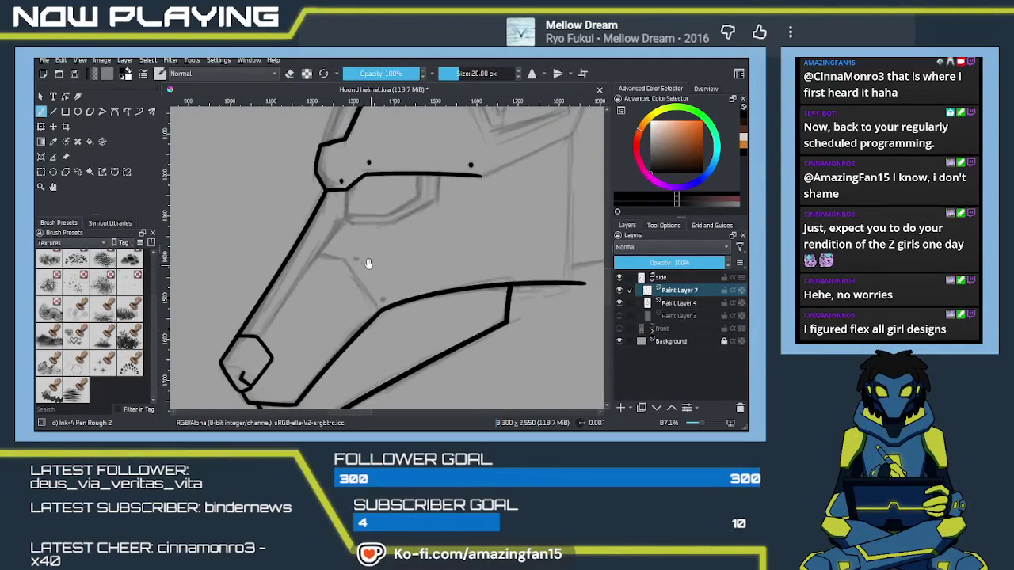
drag(371, 266, 387, 297)
drag(359, 221, 361, 246)
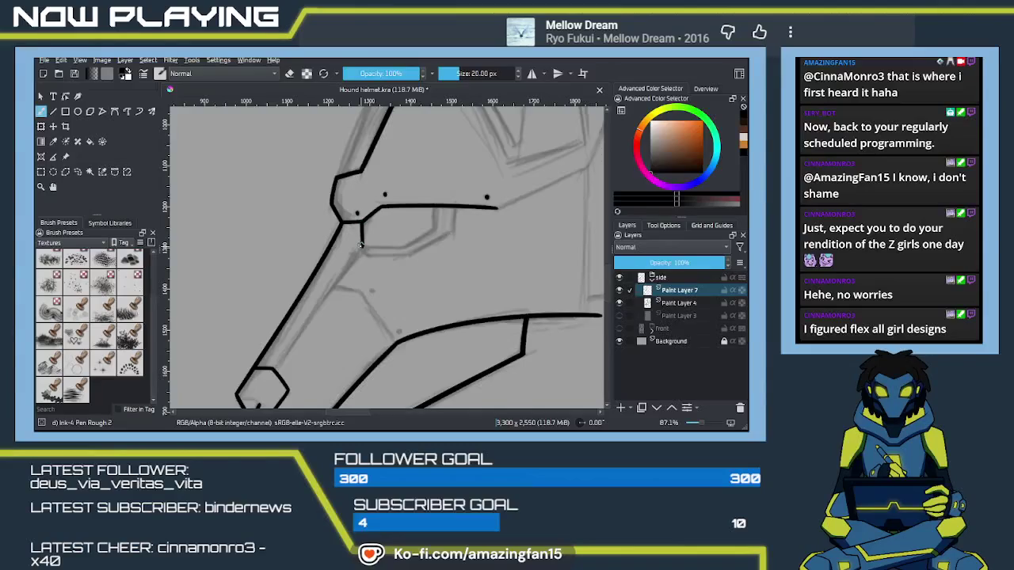
key(ctrl+z)
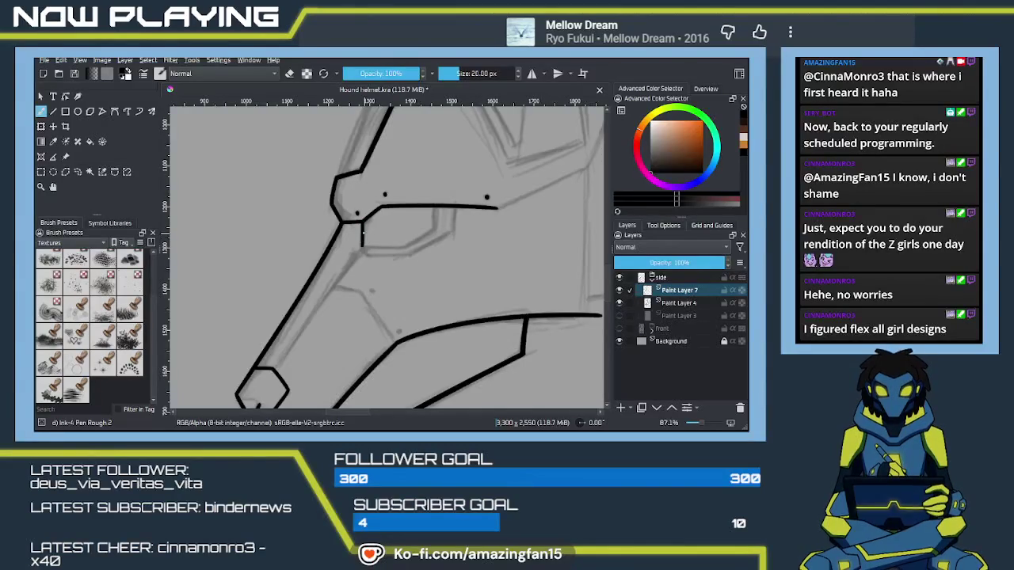
key(ctrl+z)
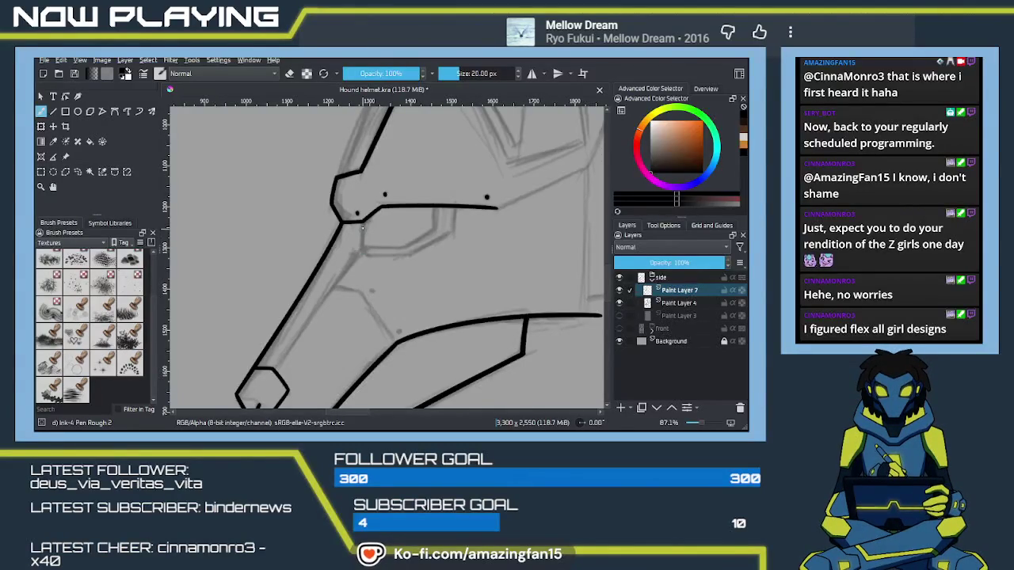
mouse_move(361, 221)
mouse_down()
mouse_move(366, 254)
mouse_move(377, 224)
mouse_move(290, 350)
mouse_up()
key(ctrl+z)
drag(381, 217, 287, 342)
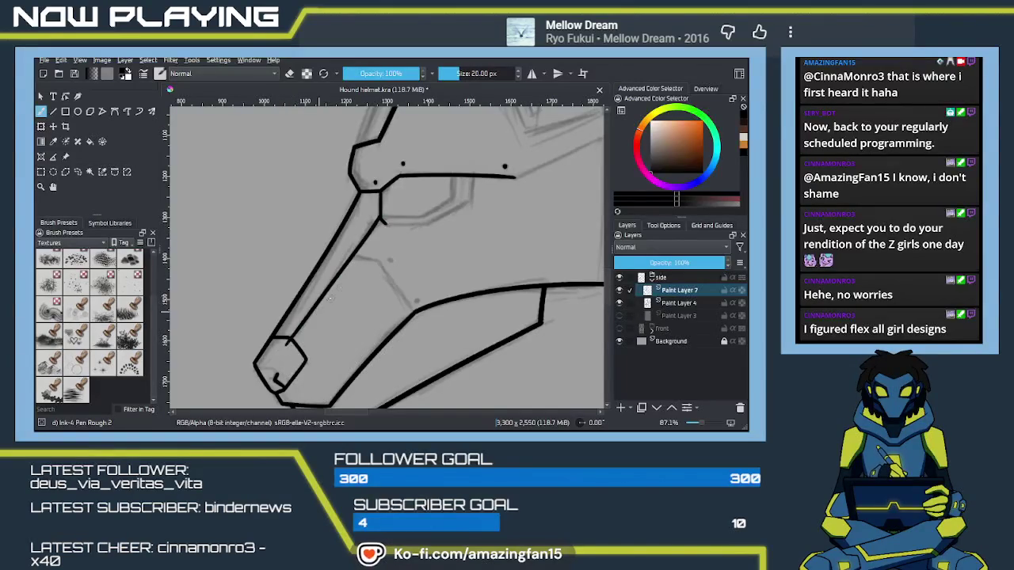
mouse_move(351, 257)
mouse_down()
mouse_move(380, 264)
mouse_move(418, 313)
mouse_up()
click(417, 302)
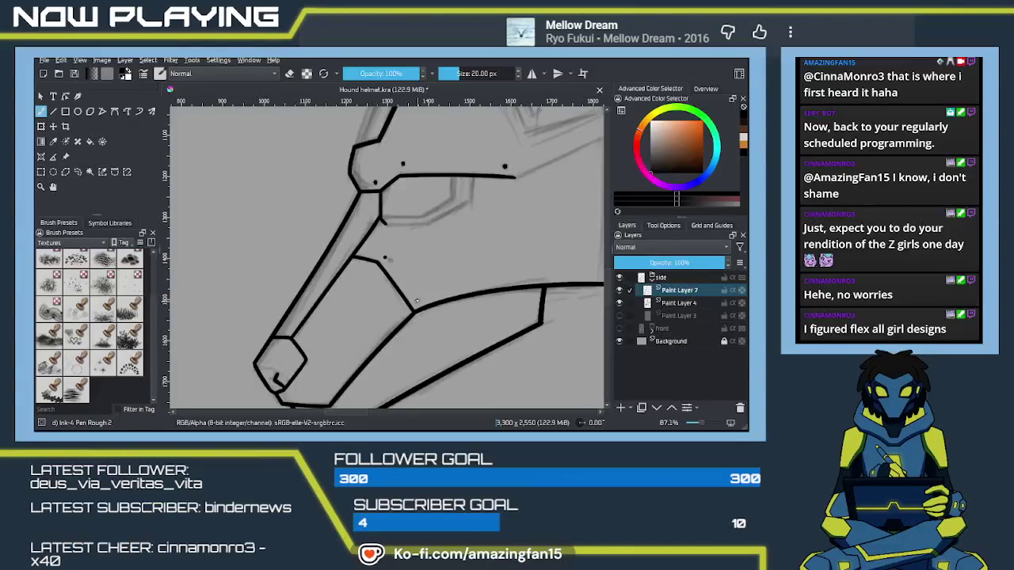
Step: Zoom in and ink the visor's bottom edge and rising side toward the eye line
drag(422, 256, 401, 300)
key(e)
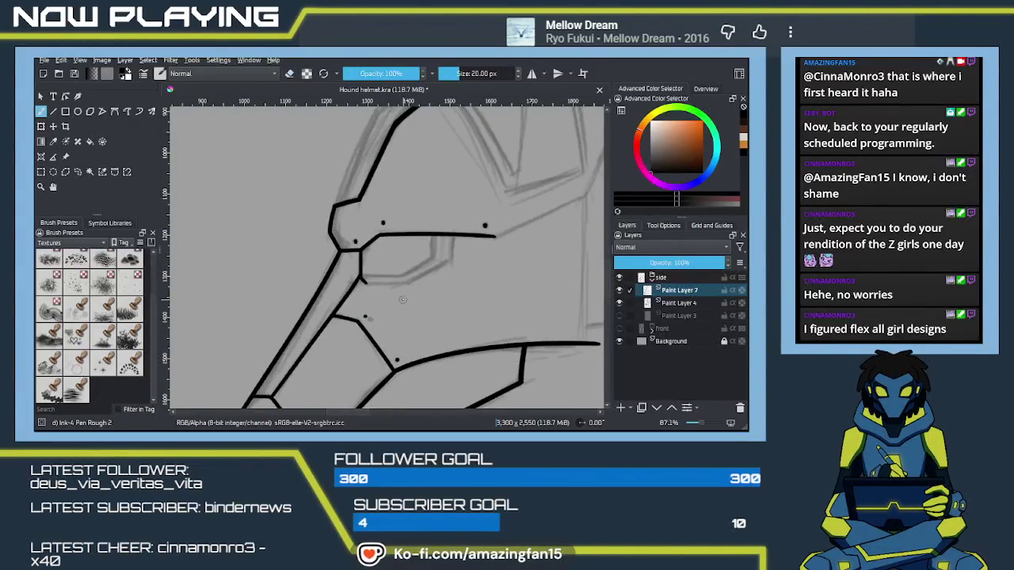
key(ctrl+equal)
key(ctrl+equal)
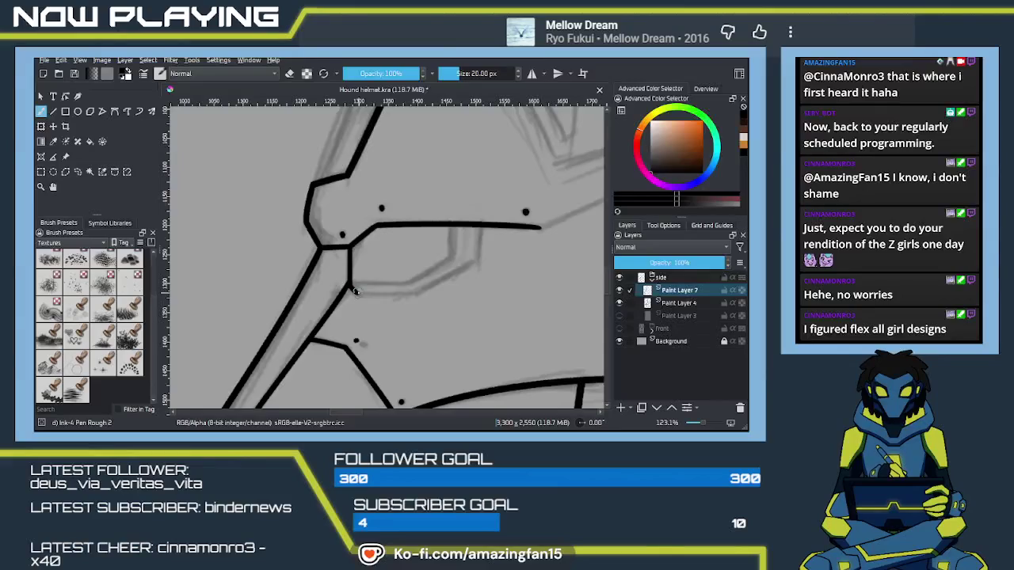
mouse_move(356, 291)
mouse_down()
mouse_move(409, 295)
mouse_move(450, 275)
mouse_up()
key(ctrl+z)
drag(412, 293, 472, 262)
key(ctrl+z)
key(ctrl+z)
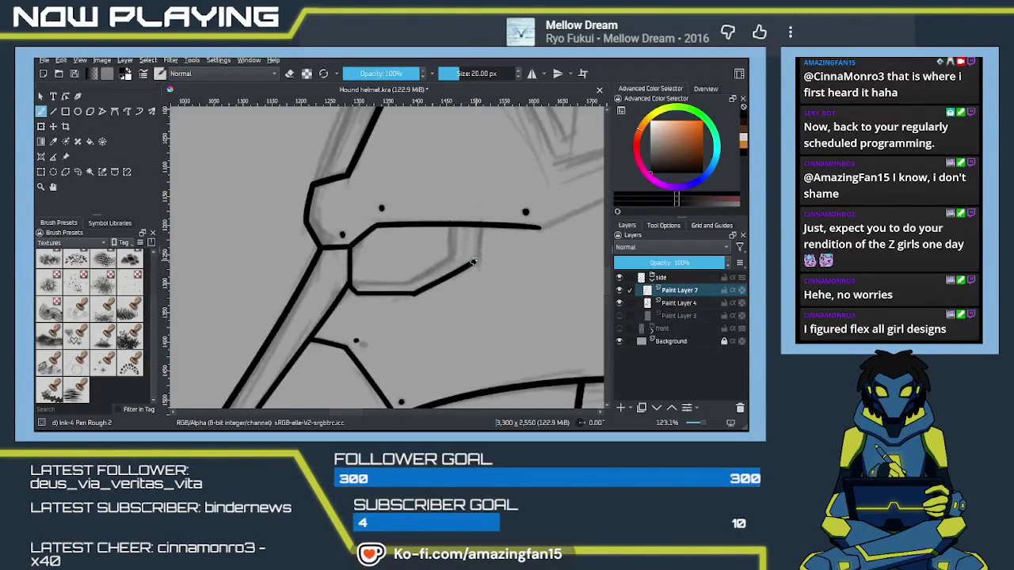
key(ctrl+z)
drag(412, 294, 473, 261)
key(ctrl+z)
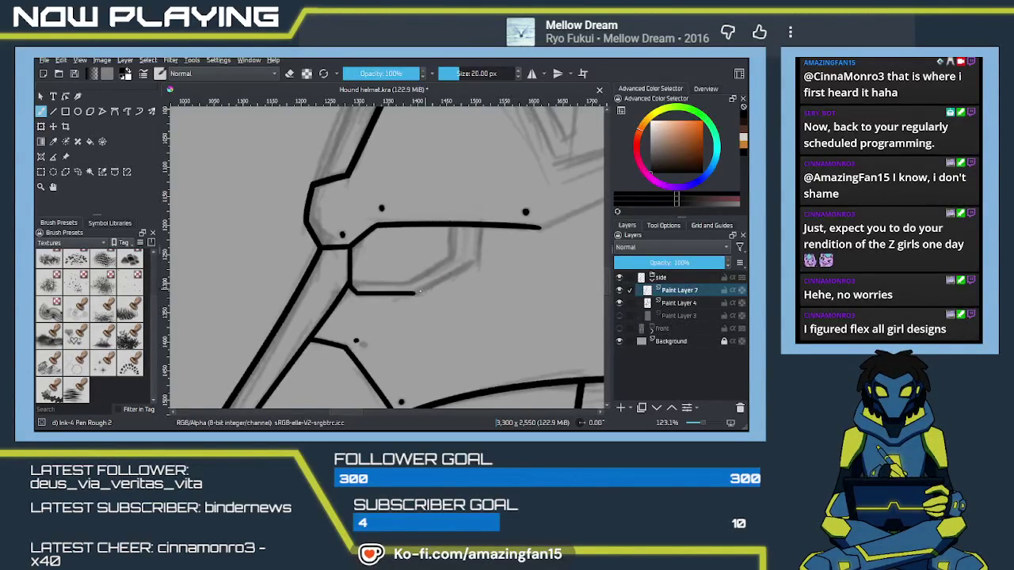
drag(415, 292, 478, 259)
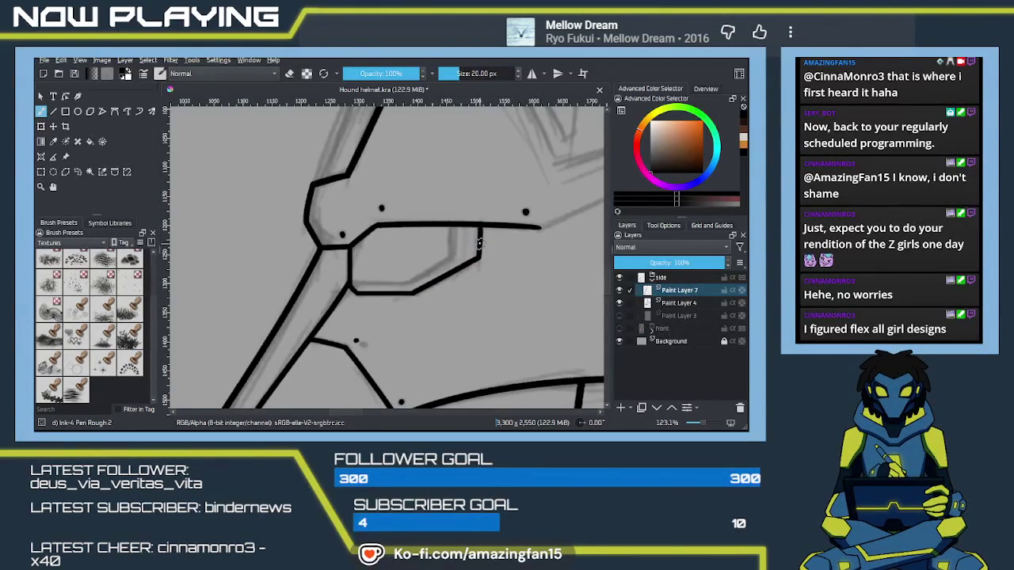
Step: Try several inner parallel visor lines, undoing the ones that don't fit
drag(357, 283, 403, 283)
key(ctrl+z)
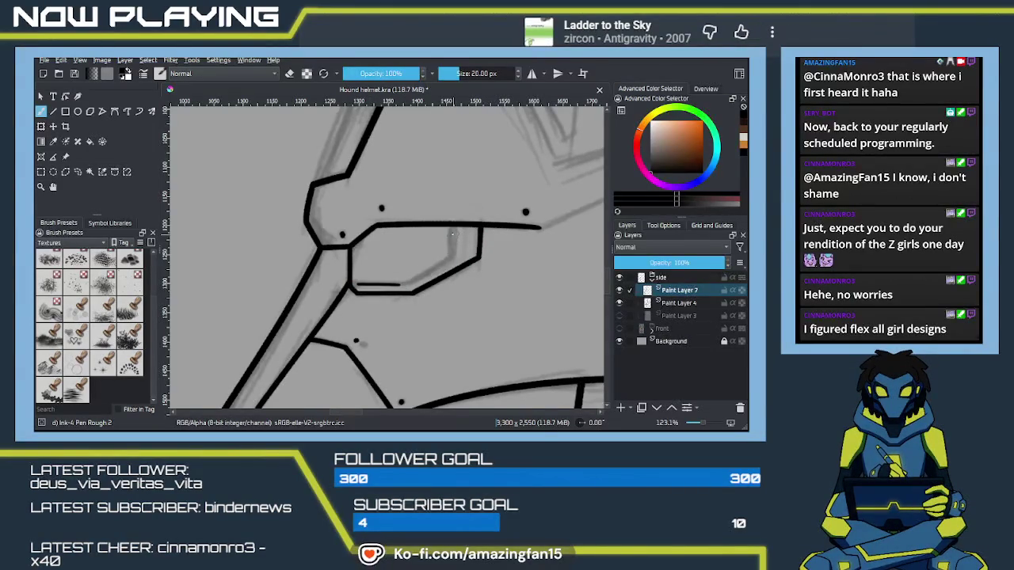
key(ctrl+z)
mouse_move(451, 229)
mouse_down()
mouse_move(445, 262)
mouse_move(453, 238)
mouse_up()
key(ctrl+z)
drag(453, 252, 418, 279)
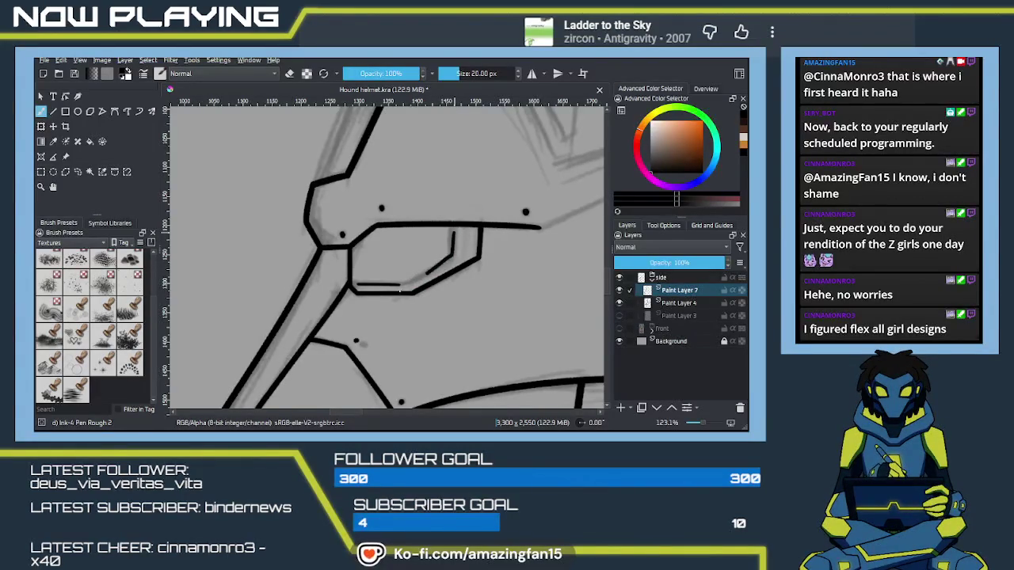
key(ctrl+z)
key(ctrl+z)
mouse_move(452, 231)
mouse_down()
mouse_move(449, 252)
mouse_move(414, 280)
mouse_move(382, 283)
mouse_up()
key(ctrl+z)
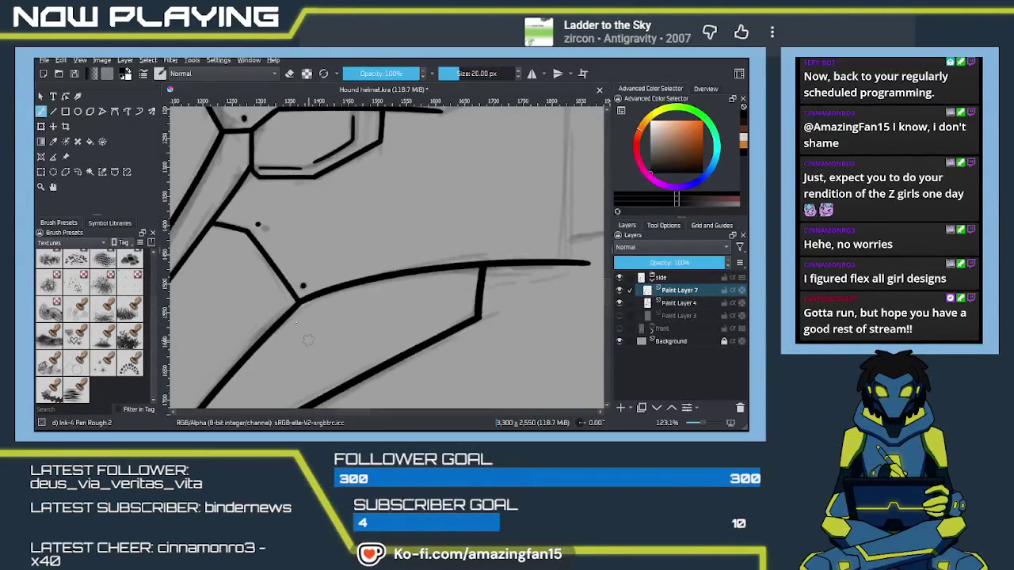
Step: Extend the eye-level stroke slightly toward the helmet's back
scroll(308, 339, down, 3)
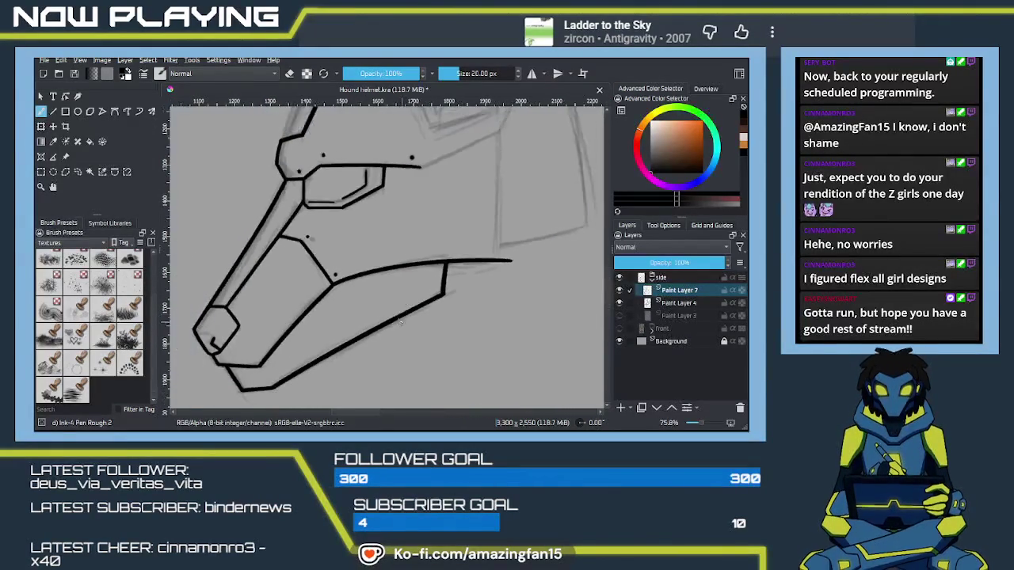
scroll(357, 317, up, 5)
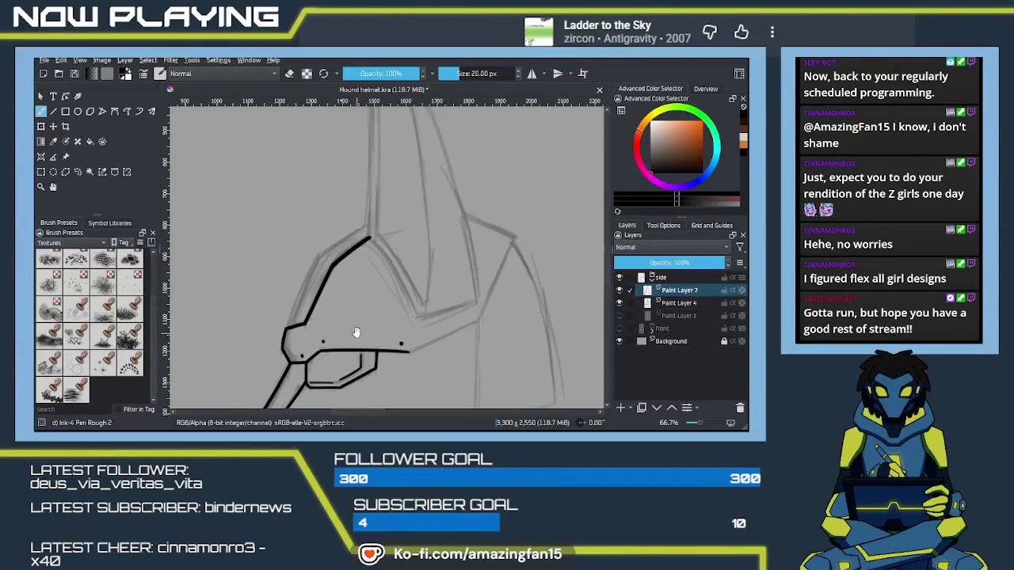
mouse_move(351, 349)
mouse_down()
mouse_move(382, 295)
mouse_move(382, 308)
mouse_up()
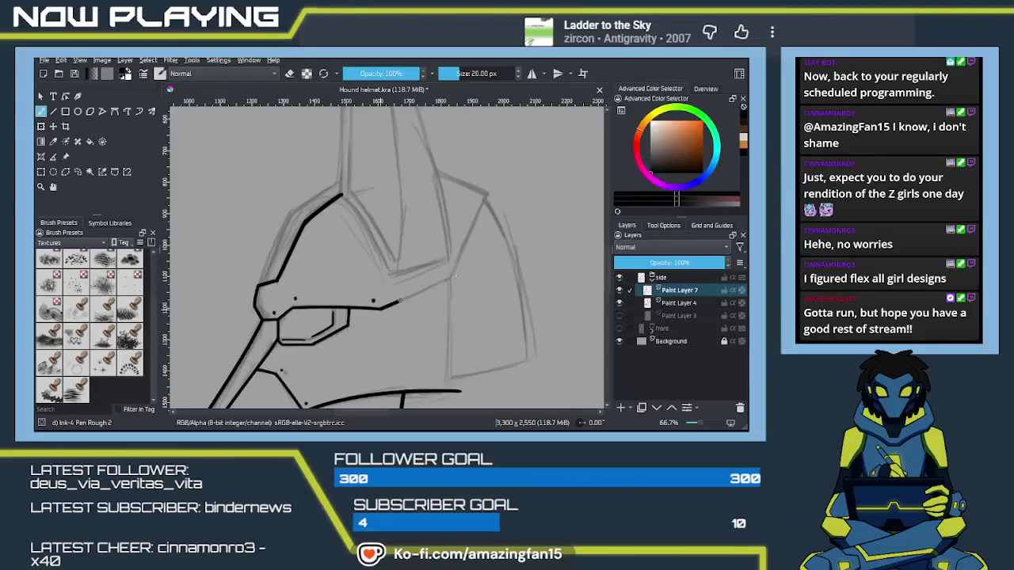
drag(380, 310, 446, 281)
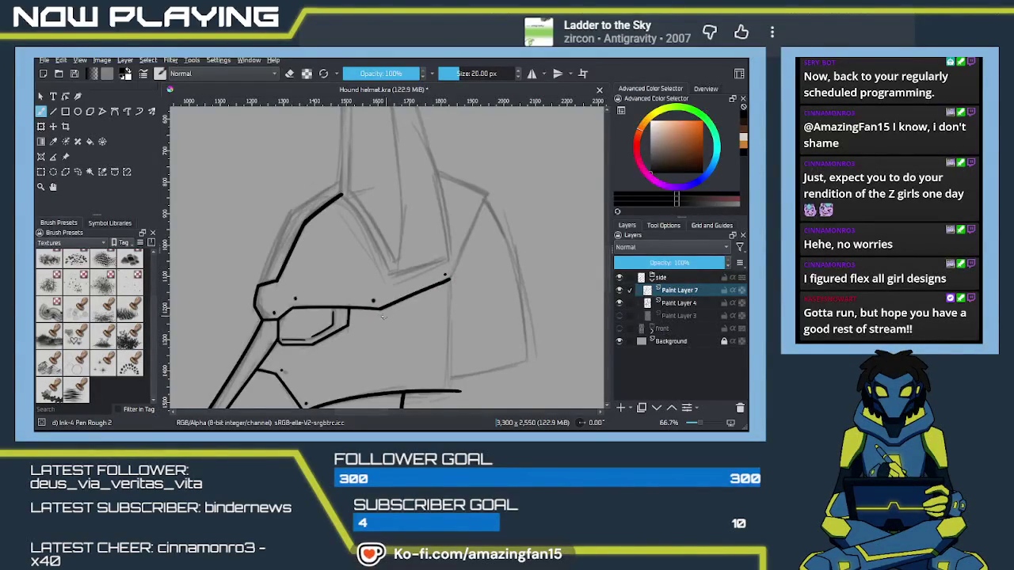
mouse_move(376, 317)
mouse_down()
mouse_move(432, 295)
mouse_move(417, 313)
mouse_move(413, 345)
mouse_up()
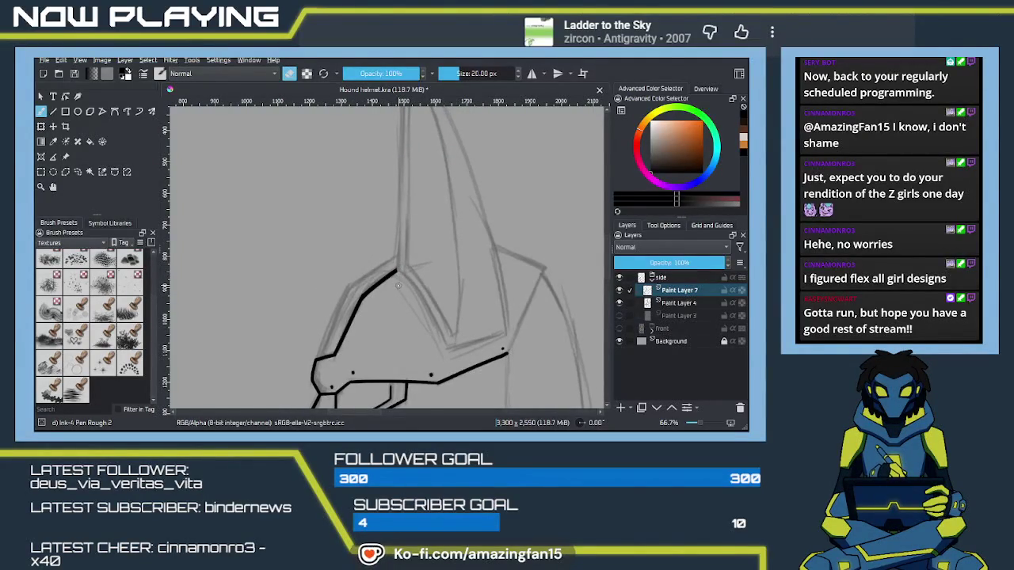
mouse_move(426, 315)
mouse_down()
mouse_move(421, 290)
mouse_move(418, 319)
mouse_up()
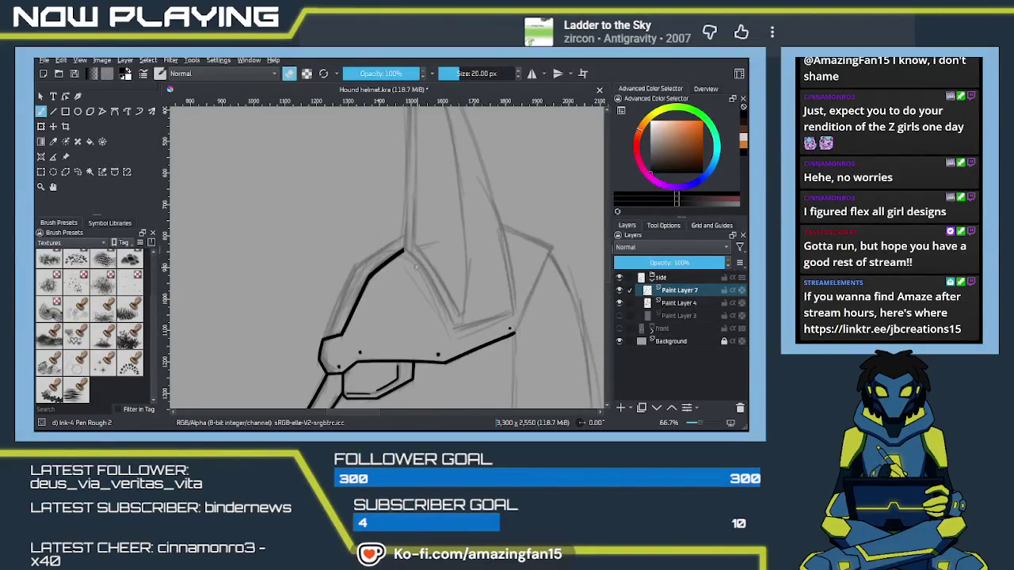
Step: Ink the diagonal back edge climbing toward the rear crown, redrawing it slightly longer
key(e)
drag(404, 252, 452, 321)
drag(404, 252, 453, 323)
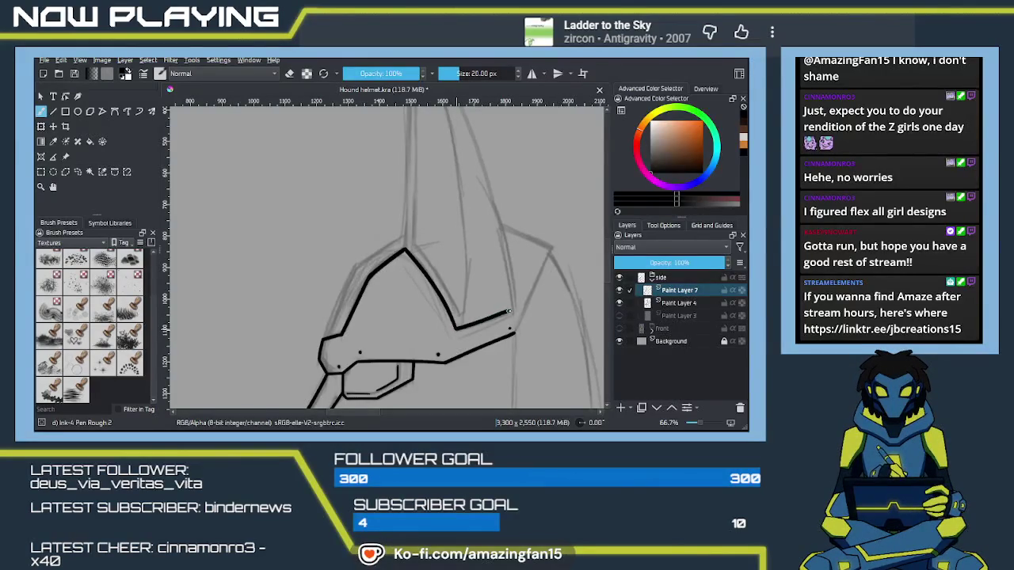
mouse_move(491, 326)
mouse_down()
mouse_move(456, 260)
mouse_move(466, 315)
mouse_up()
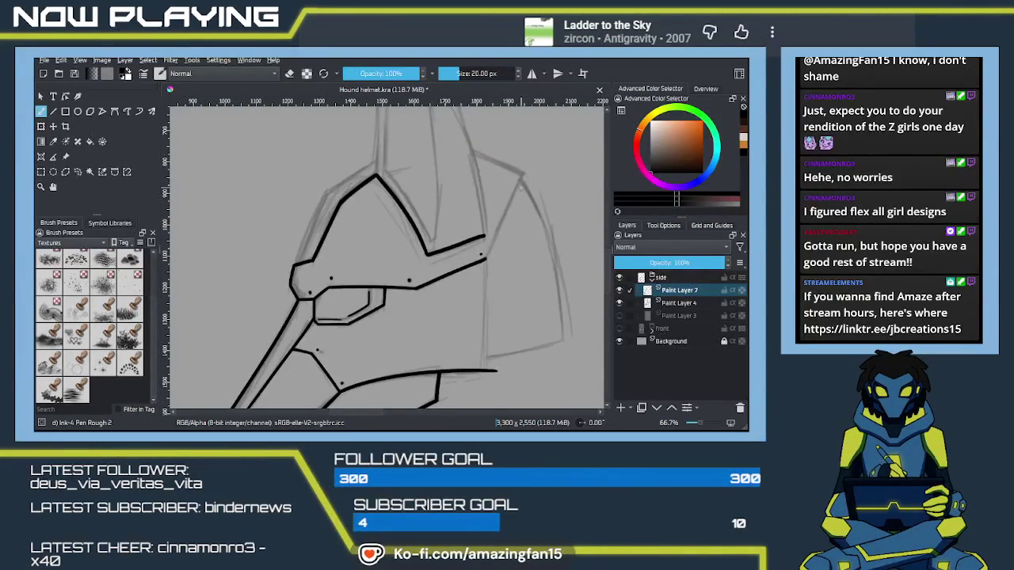
key(ctrl+z)
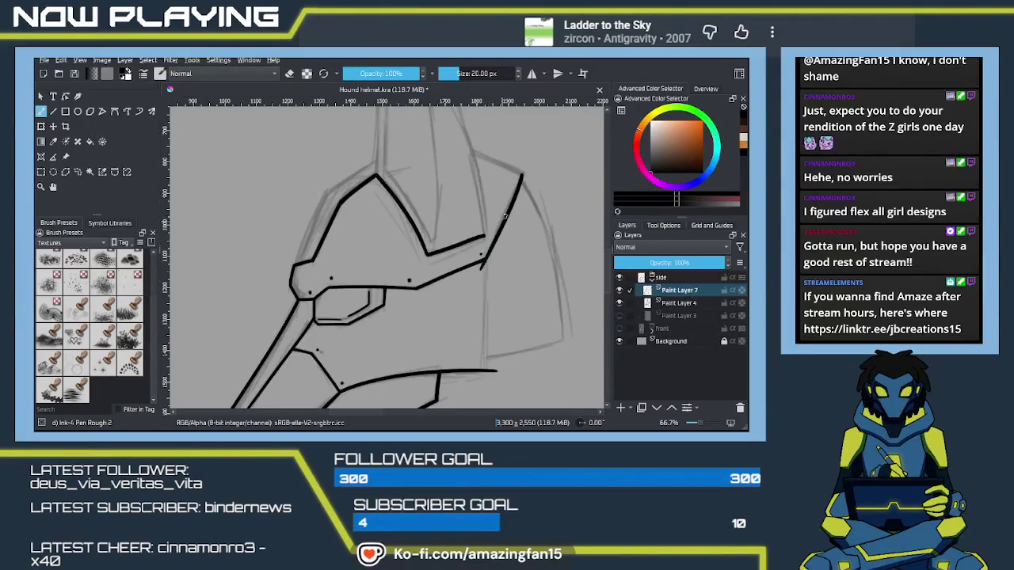
key(ctrl+z)
drag(524, 172, 486, 258)
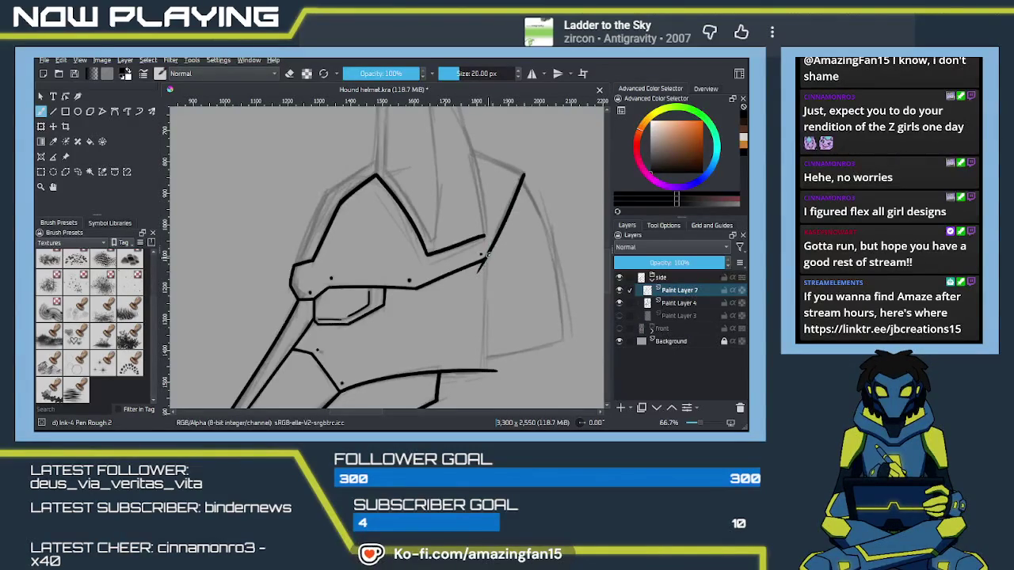
drag(478, 308, 488, 234)
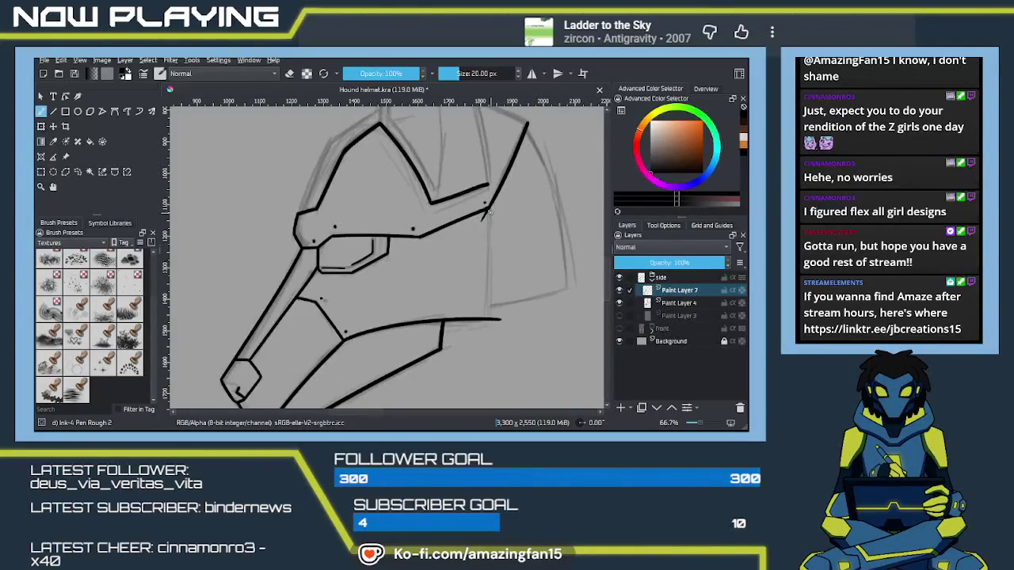
Step: Ink the vertical rear edge joining the upper and lower strokes, retrying it once
drag(489, 208, 487, 321)
key(ctrl+z)
drag(489, 208, 486, 320)
key(ctrl+z)
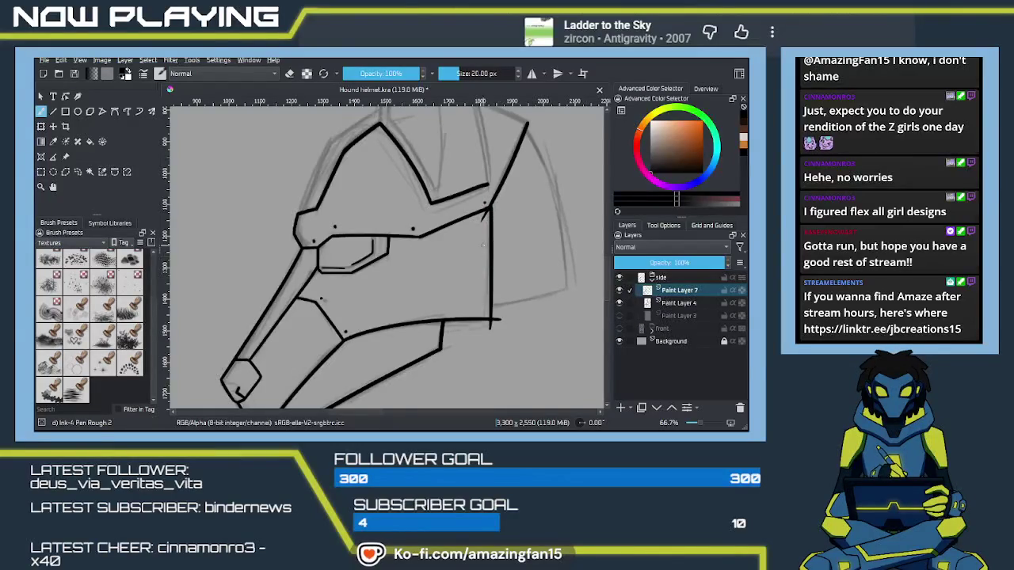
scroll(479, 244, up, 3)
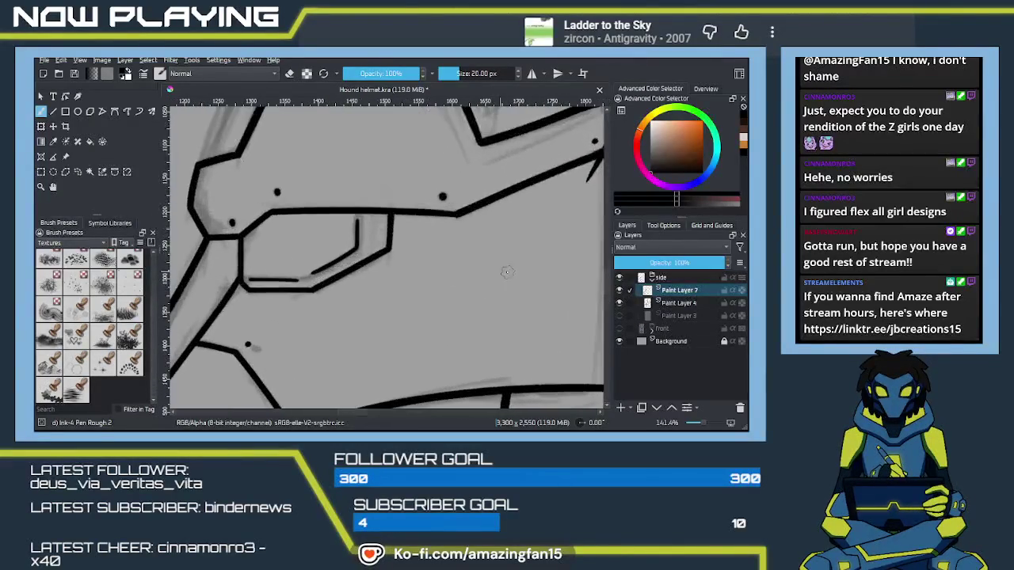
drag(527, 278, 454, 245)
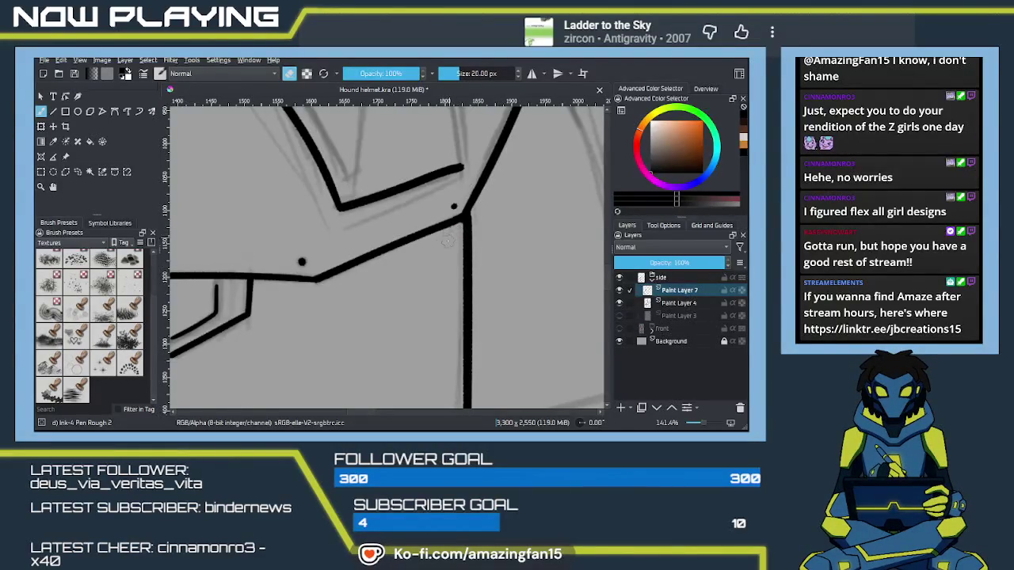
drag(449, 236, 437, 272)
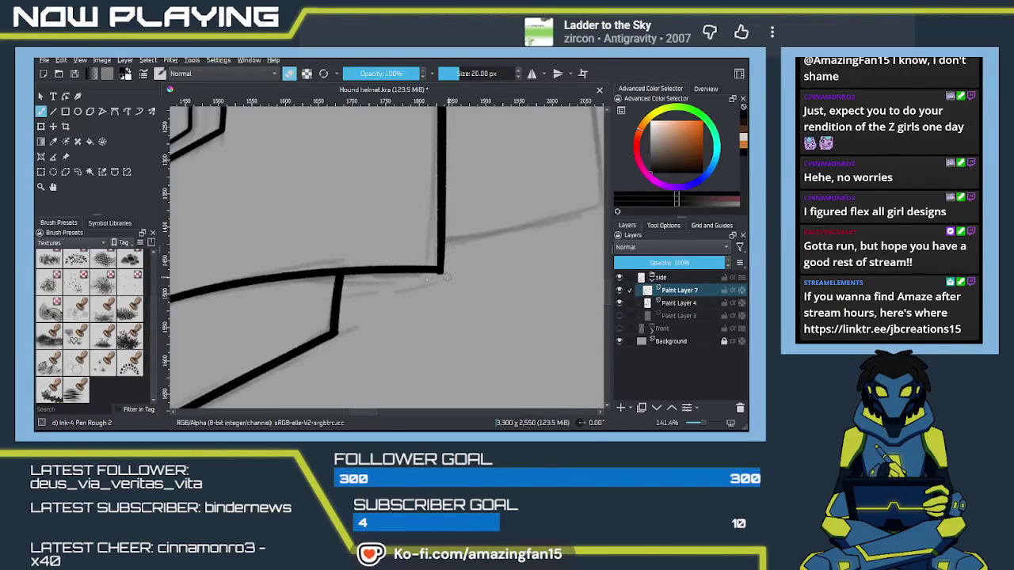
Step: Zoom out and extend the brow line to close the gap at the rear edge
key(e)
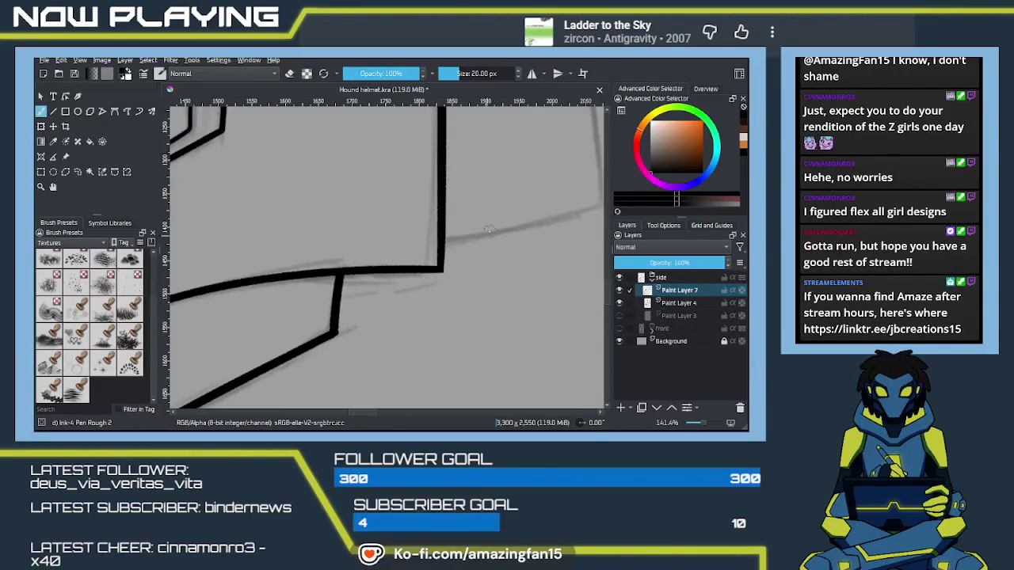
key(minus)
key(minus)
key(minus)
mouse_move(501, 269)
mouse_down()
mouse_move(441, 303)
mouse_move(446, 285)
mouse_up()
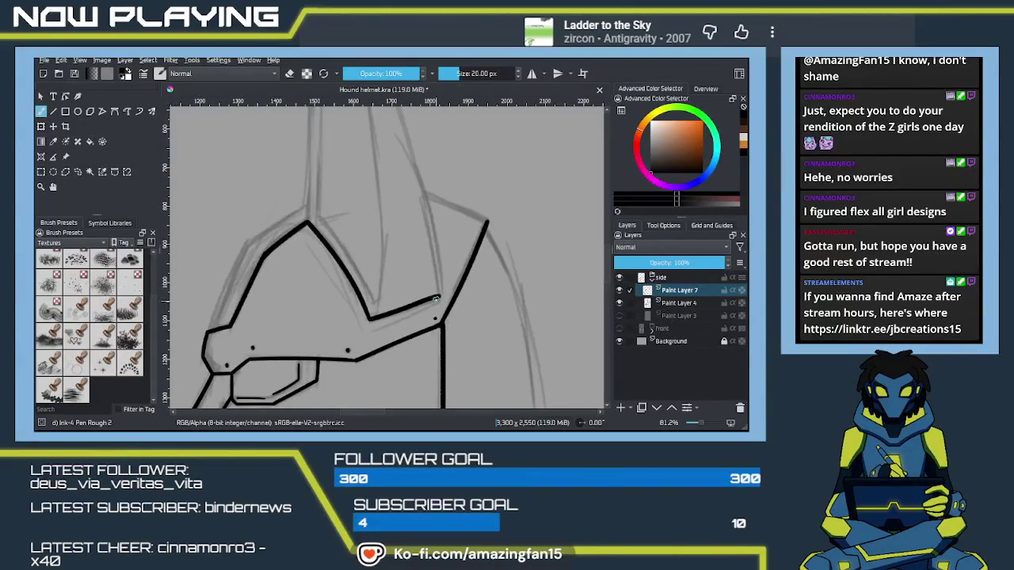
key(e)
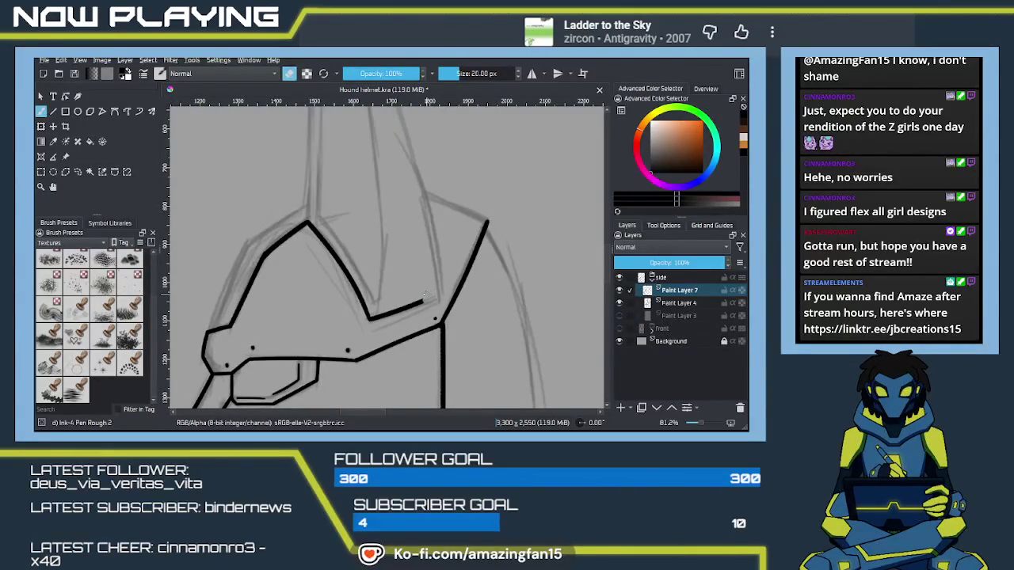
key(e)
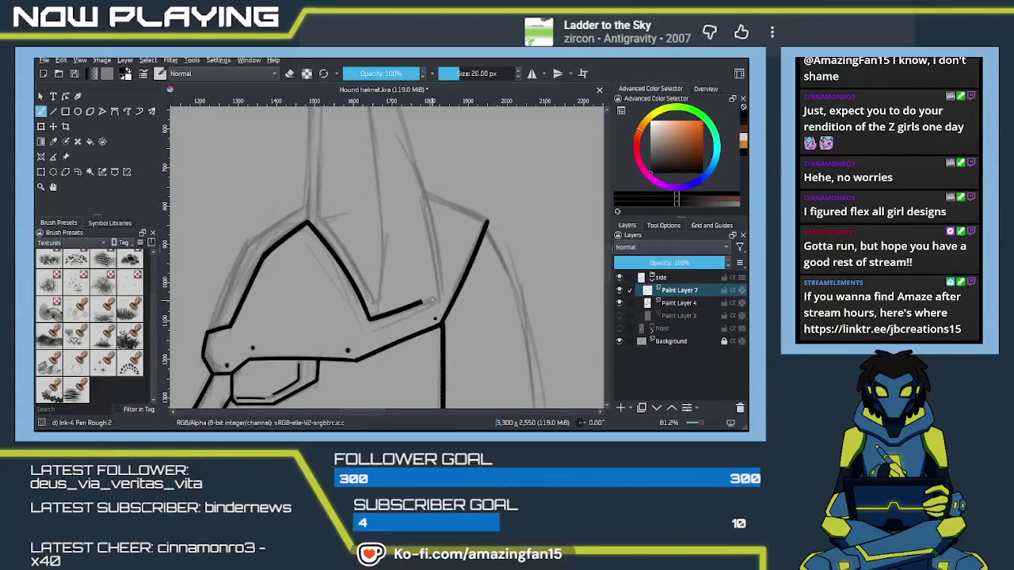
drag(439, 294, 404, 309)
mouse_move(320, 202)
mouse_down()
mouse_move(368, 313)
mouse_move(373, 369)
mouse_up()
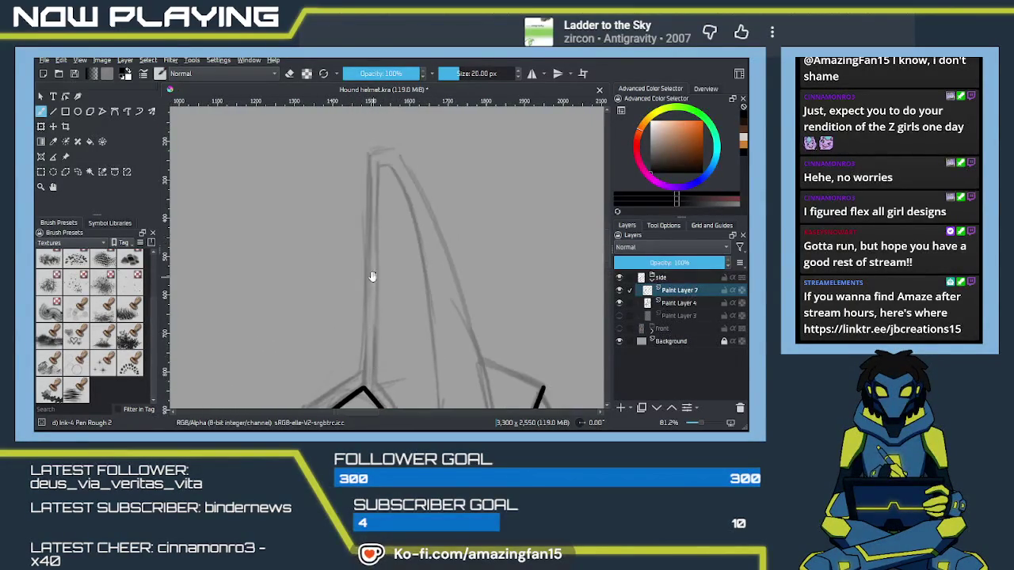
Step: Ink the crest's front edge as a straight line down to the V shape
drag(370, 150, 355, 345)
key(ctrl+z)
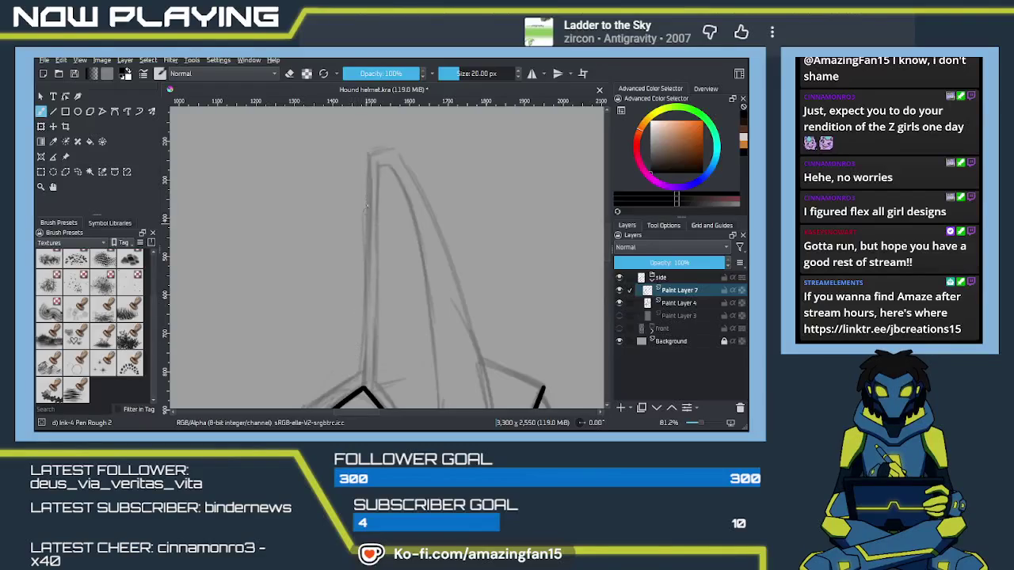
drag(368, 150, 361, 388)
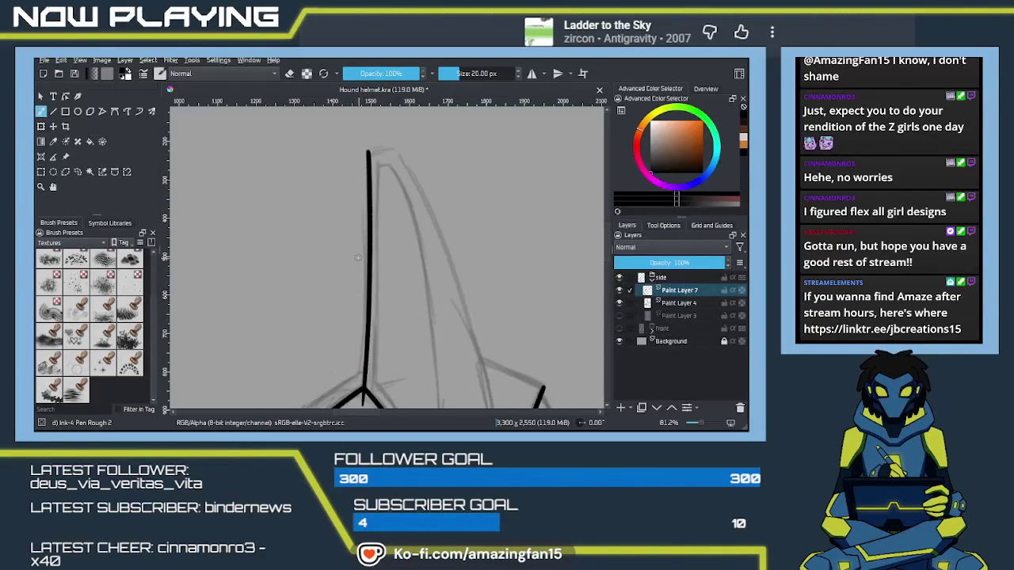
mouse_move(358, 274)
mouse_down()
mouse_move(371, 325)
mouse_move(417, 219)
mouse_move(348, 261)
mouse_up()
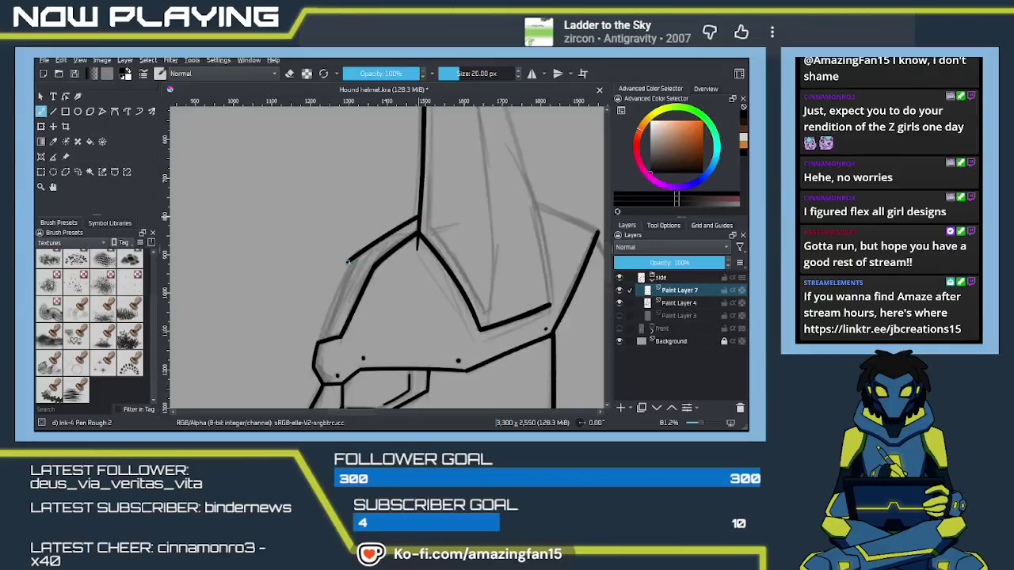
Step: Ink the helmet's left outer edge from the top down, then erase its ragged top
drag(339, 311, 357, 263)
drag(371, 205, 335, 302)
key(ctrl+z)
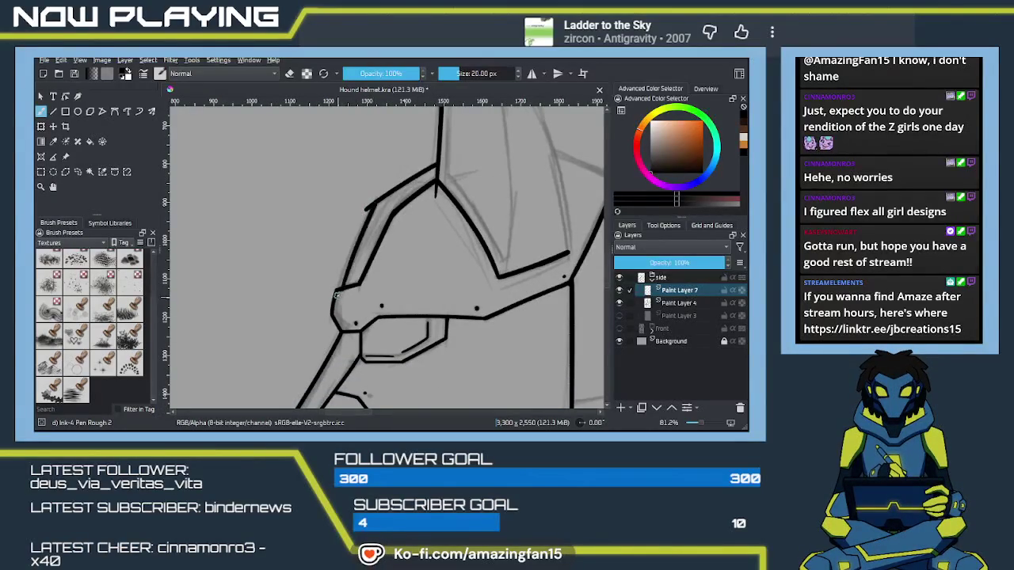
key(ctrl+z)
drag(367, 206, 333, 304)
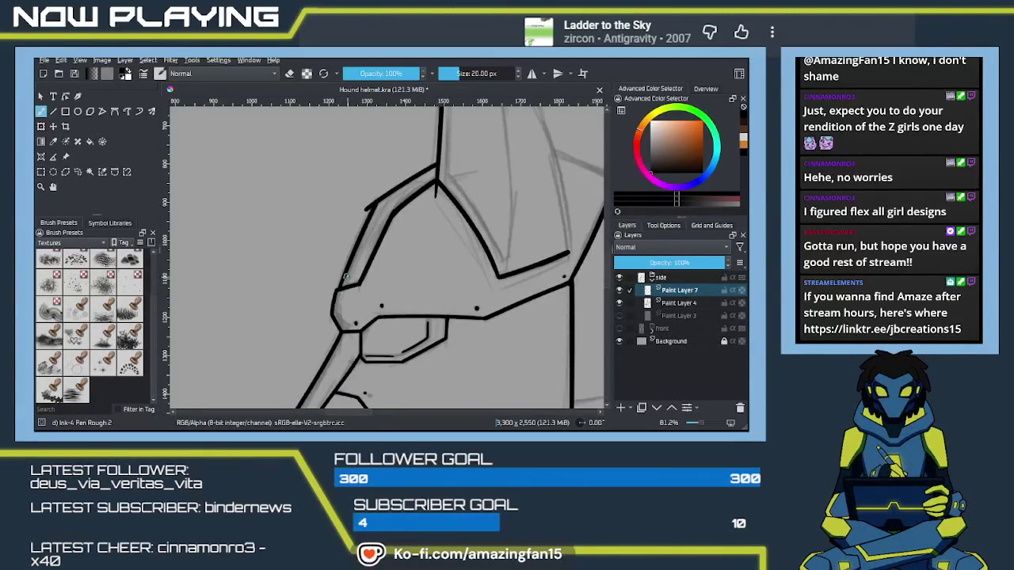
key(ctrl+z)
drag(377, 201, 342, 287)
key(ctrl+z)
drag(369, 208, 344, 274)
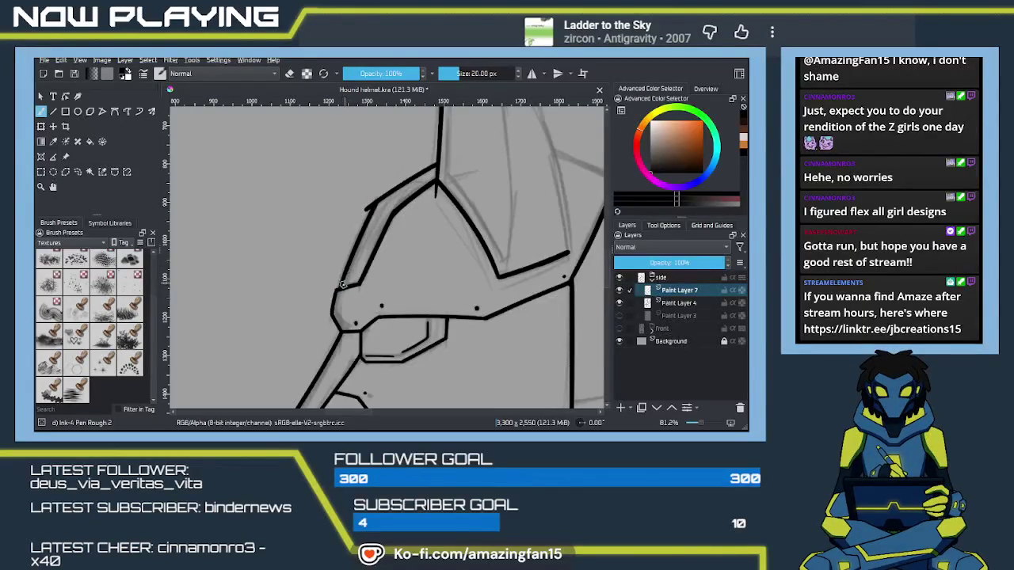
key(e)
mouse_move(366, 209)
mouse_down()
mouse_move(361, 227)
mouse_move(368, 214)
mouse_up()
key(e)
Step: Try capping the top of the crest's vertical line, then undo the attempt
drag(381, 311, 363, 320)
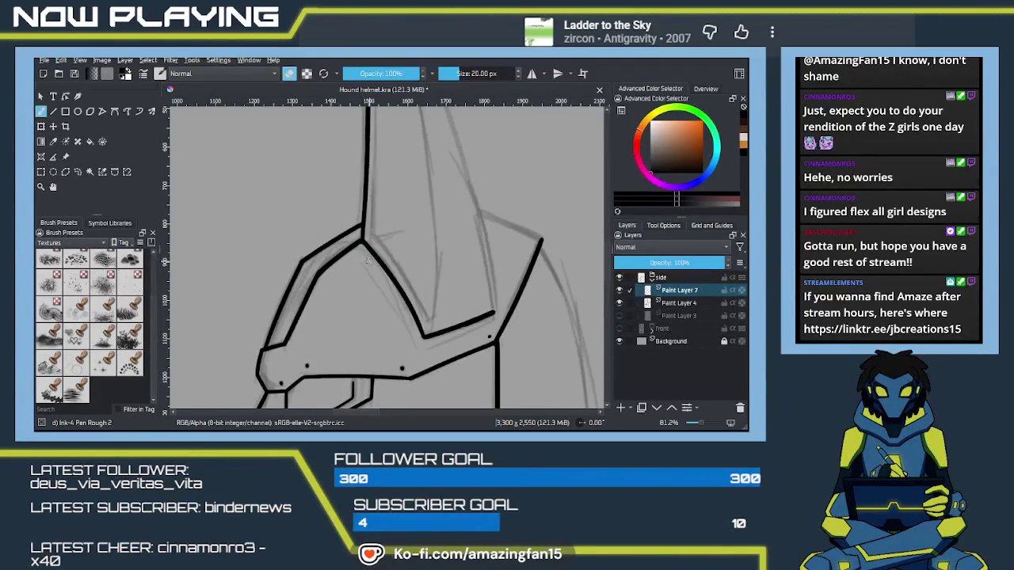
mouse_move(408, 299)
mouse_down()
mouse_move(410, 279)
mouse_move(346, 301)
mouse_up()
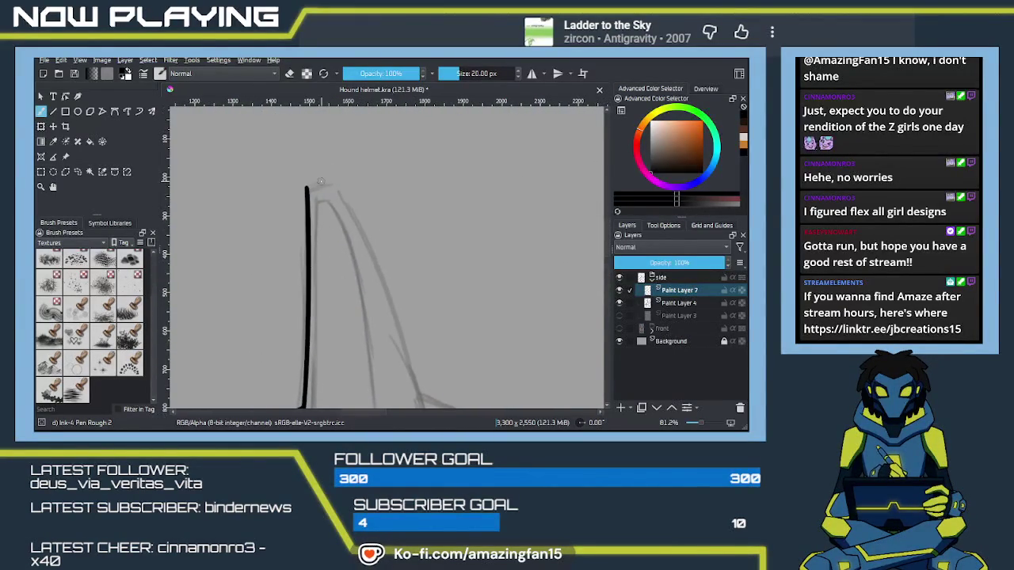
mouse_move(311, 188)
mouse_down()
mouse_move(340, 191)
mouse_move(265, 154)
mouse_move(279, 166)
mouse_up()
key(ctrl+z)
Step: Ink the crest's right side from the cap down to the lower lines, then thicken it
drag(330, 271, 358, 385)
scroll(325, 283, down, 3)
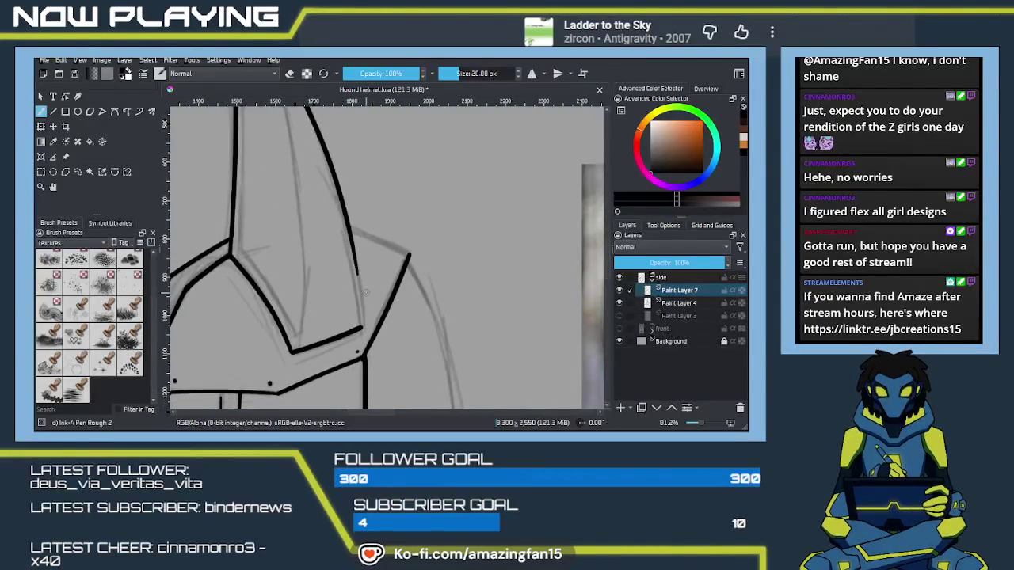
key(ctrl+z)
drag(356, 280, 360, 331)
key(ctrl+z)
drag(355, 271, 361, 324)
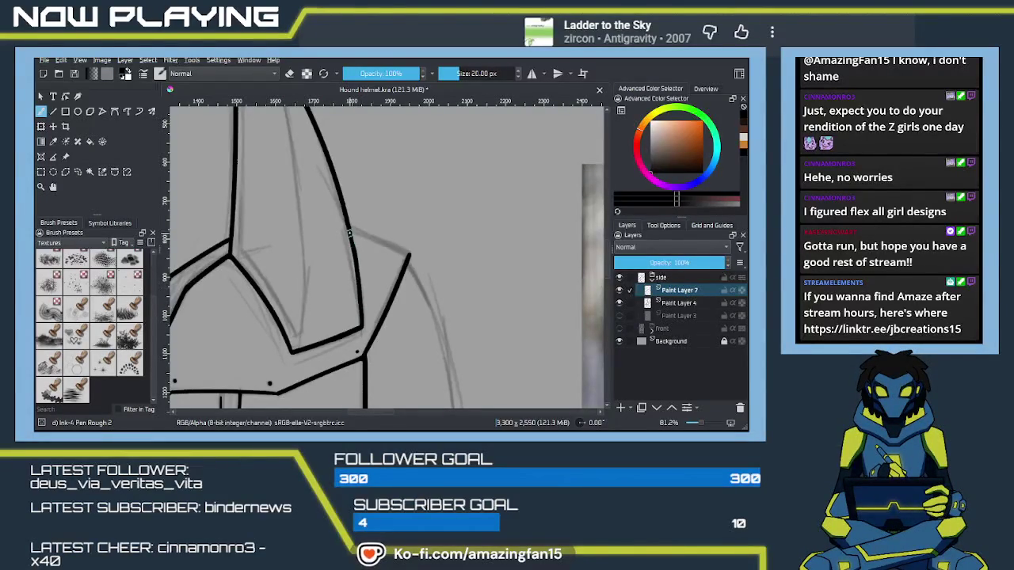
drag(367, 275, 398, 257)
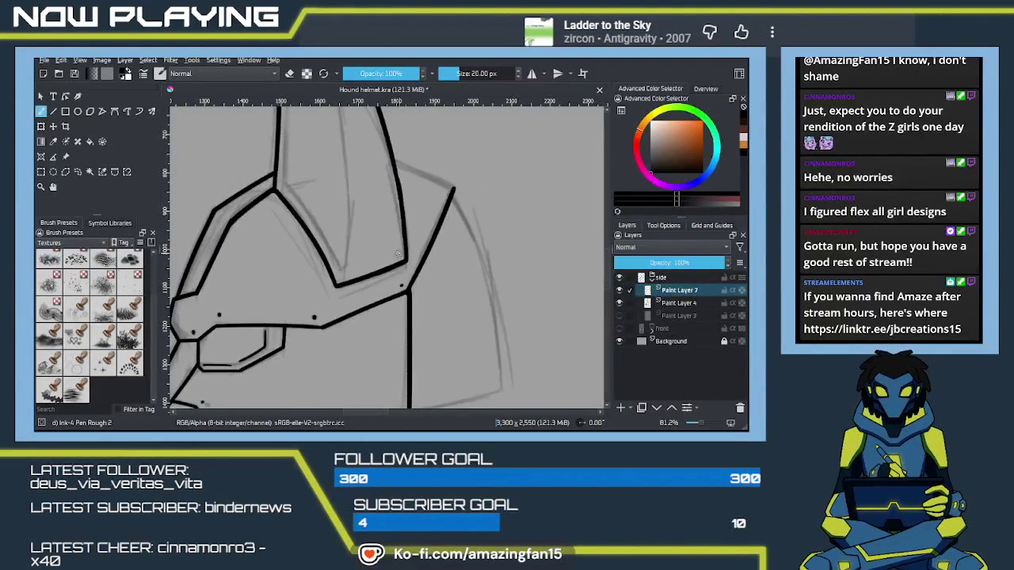
mouse_move(405, 255)
mouse_down()
mouse_move(410, 319)
mouse_move(419, 277)
mouse_move(395, 235)
mouse_up()
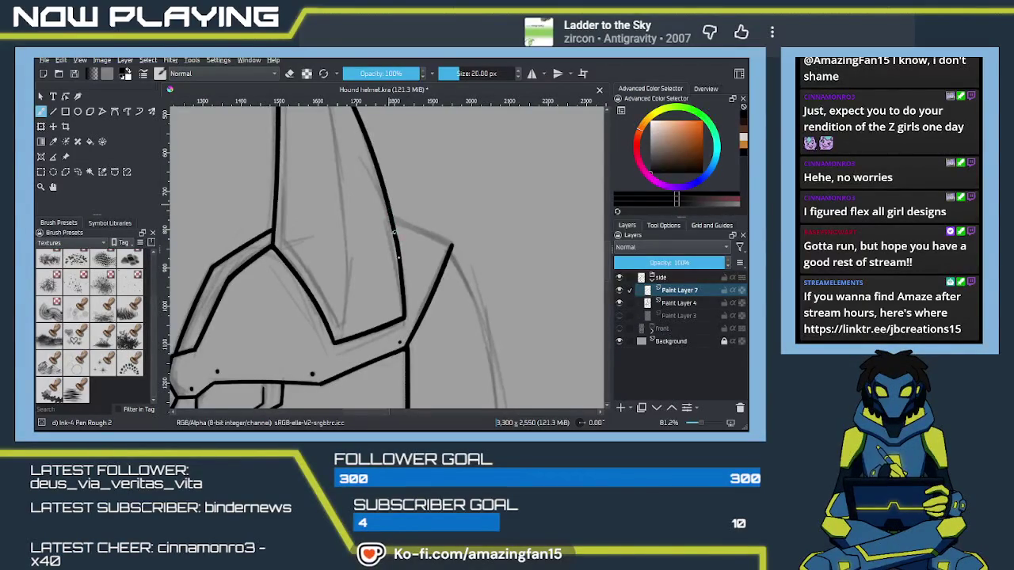
drag(387, 205, 404, 267)
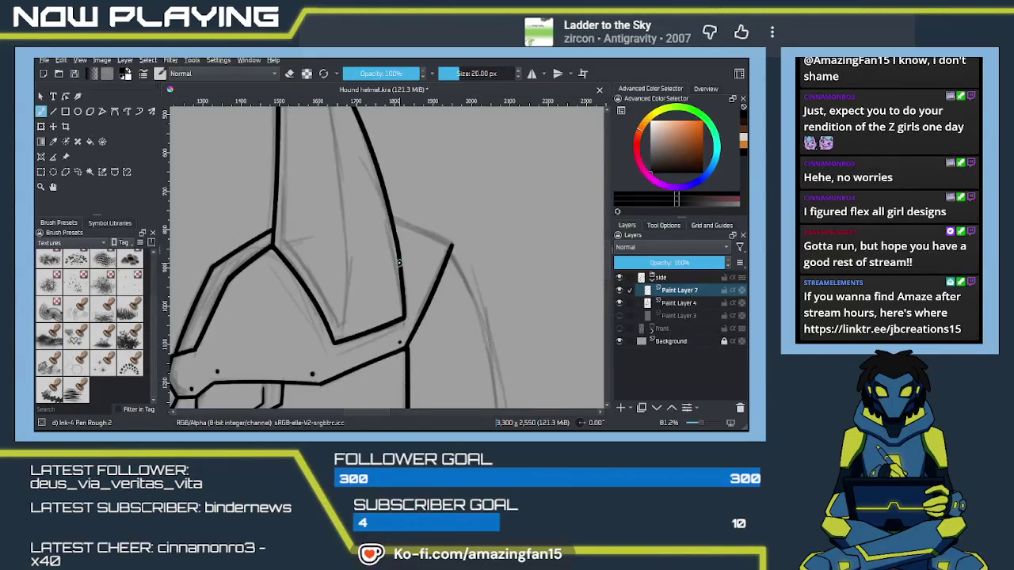
Step: Replace the old inner ink stroke with a new inner line down the spike
scroll(379, 178, up, 5)
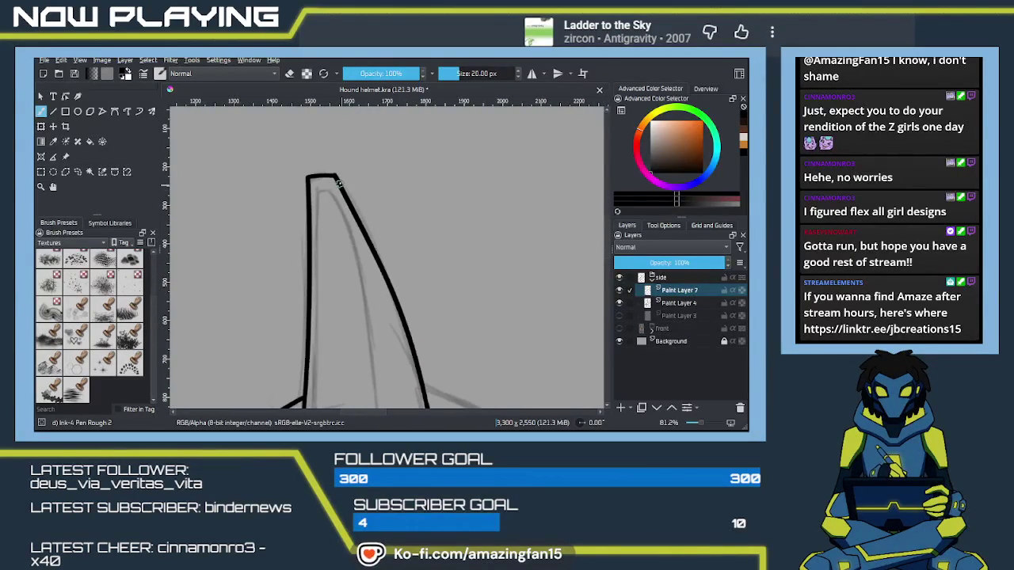
key(e)
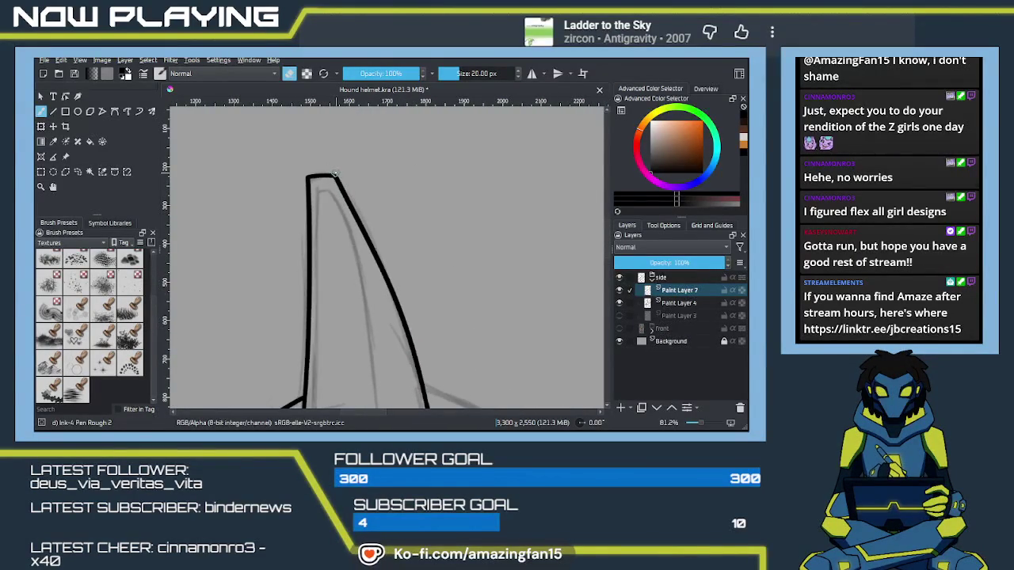
key(e)
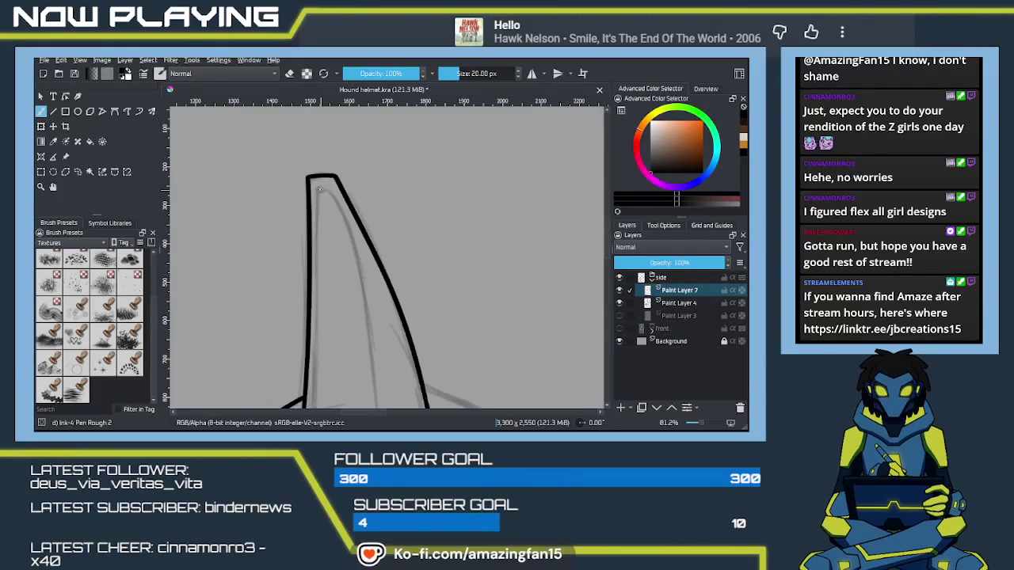
scroll(358, 255, up, 2)
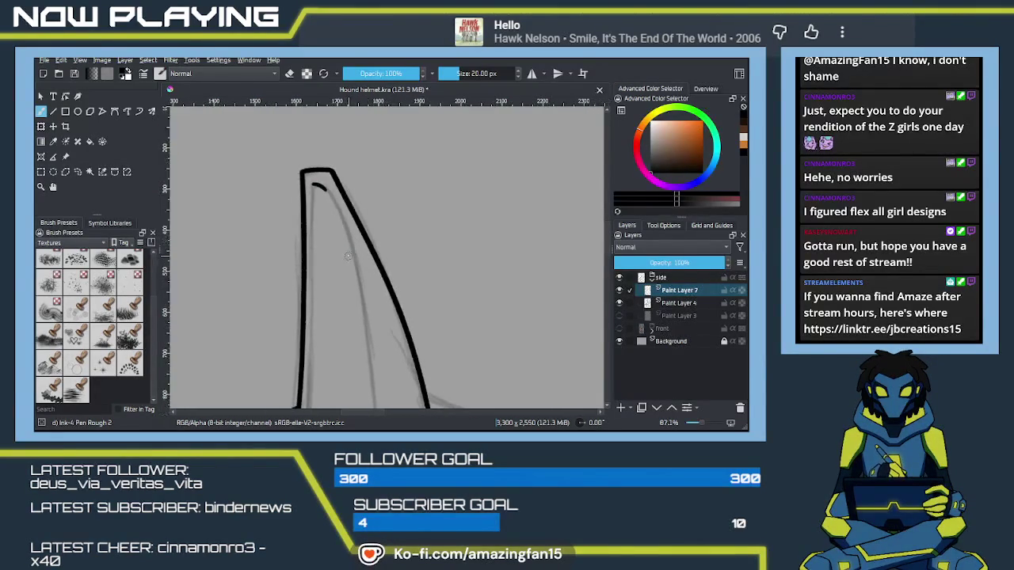
scroll(337, 238, down, 3)
drag(327, 214, 331, 234)
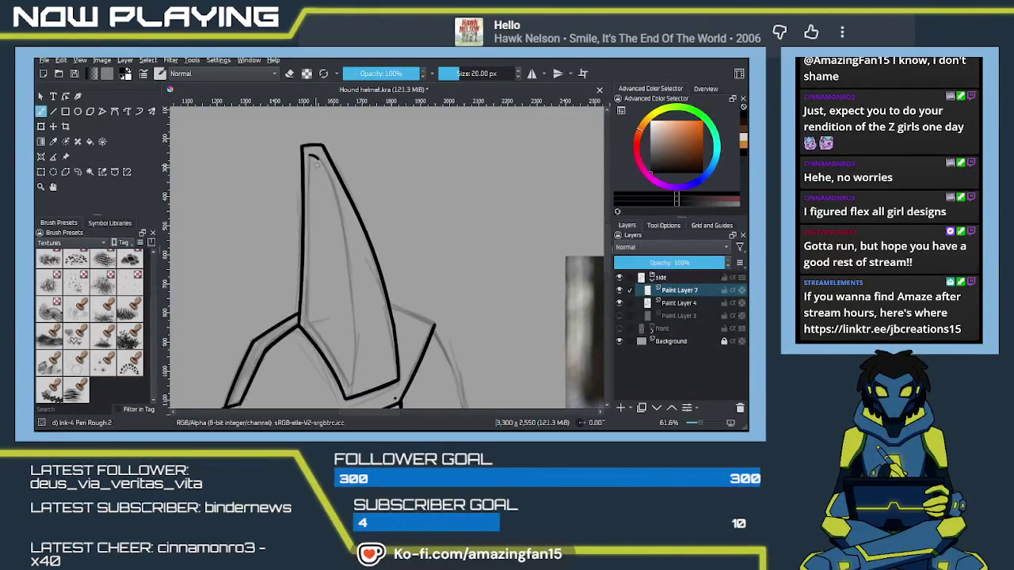
key(ctrl+z)
key(ctrl+shift+z)
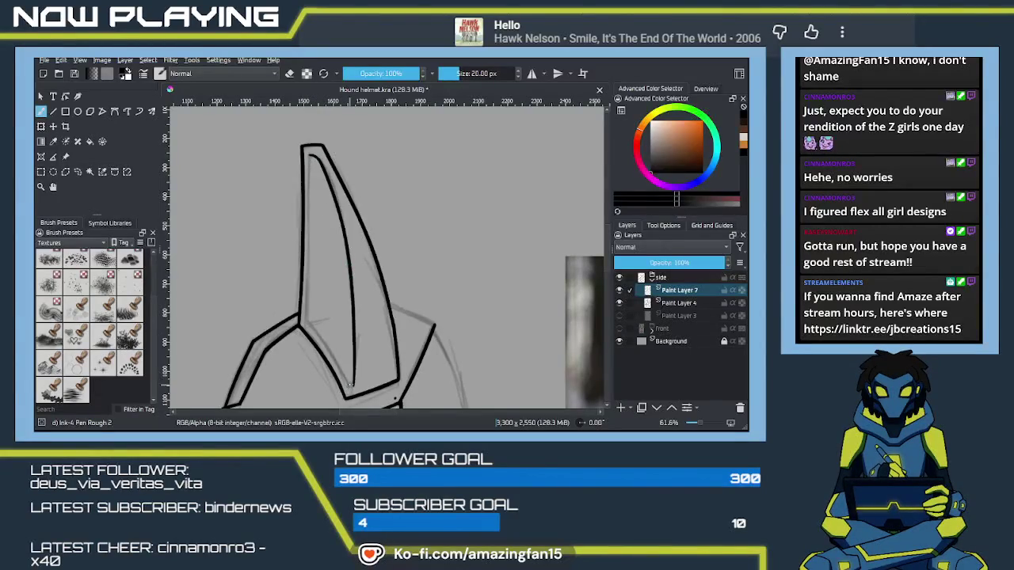
key(ctrl+z)
drag(311, 156, 353, 384)
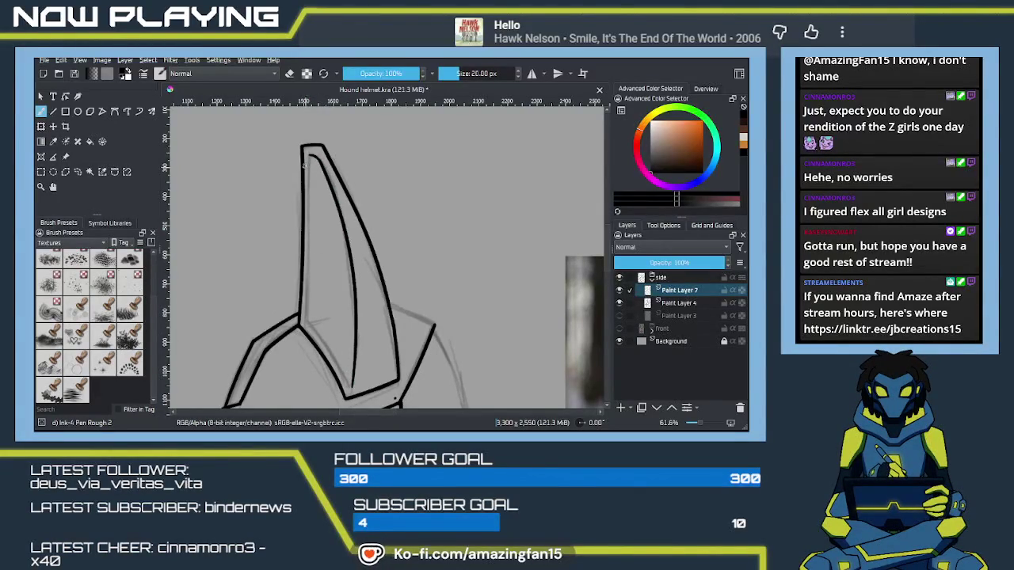
Step: Ink the spike's left edge from the tip downward, retrying until it's clean
drag(311, 156, 308, 330)
key(ctrl+z)
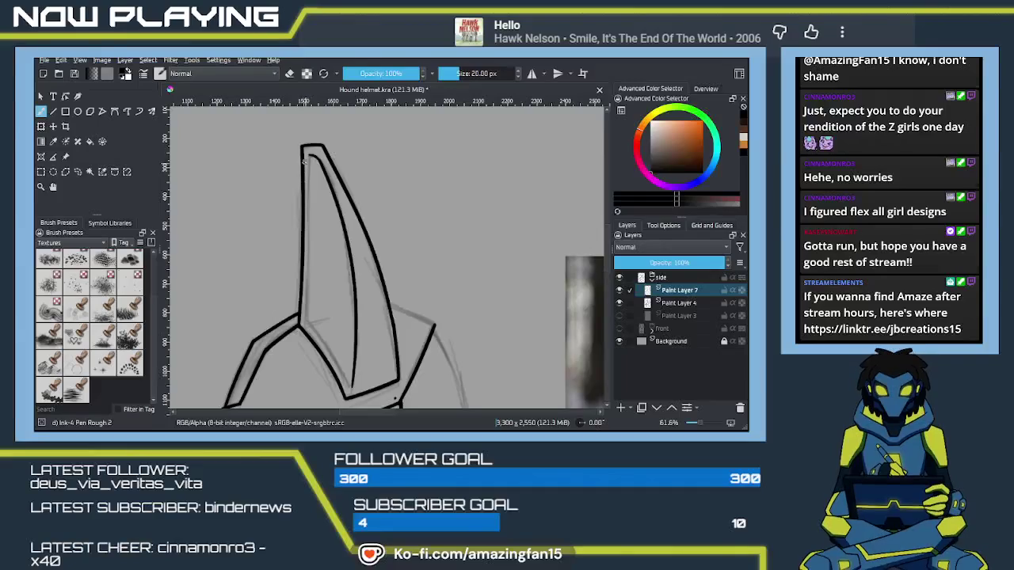
drag(310, 153, 305, 328)
key(ctrl+z)
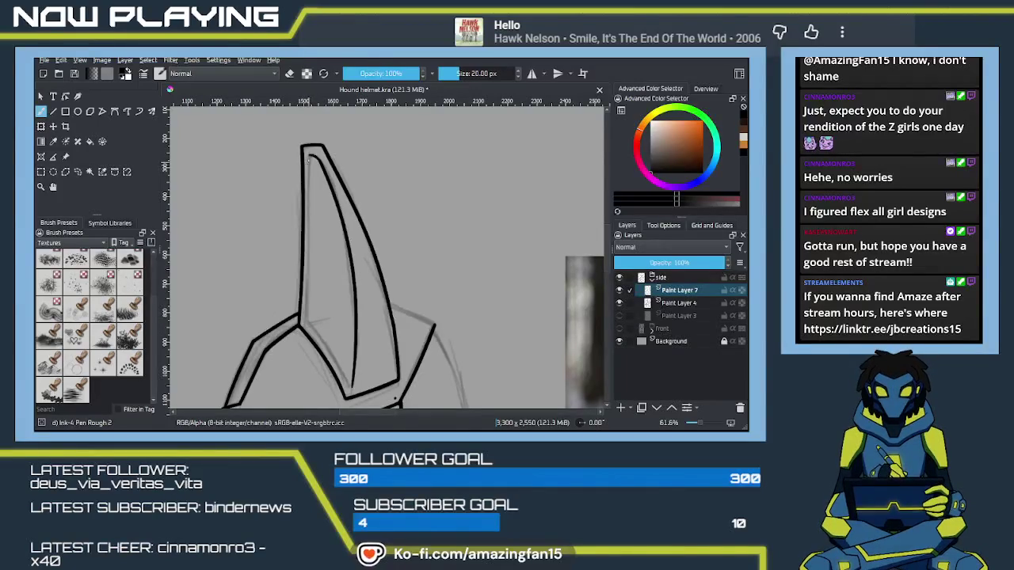
drag(310, 155, 305, 315)
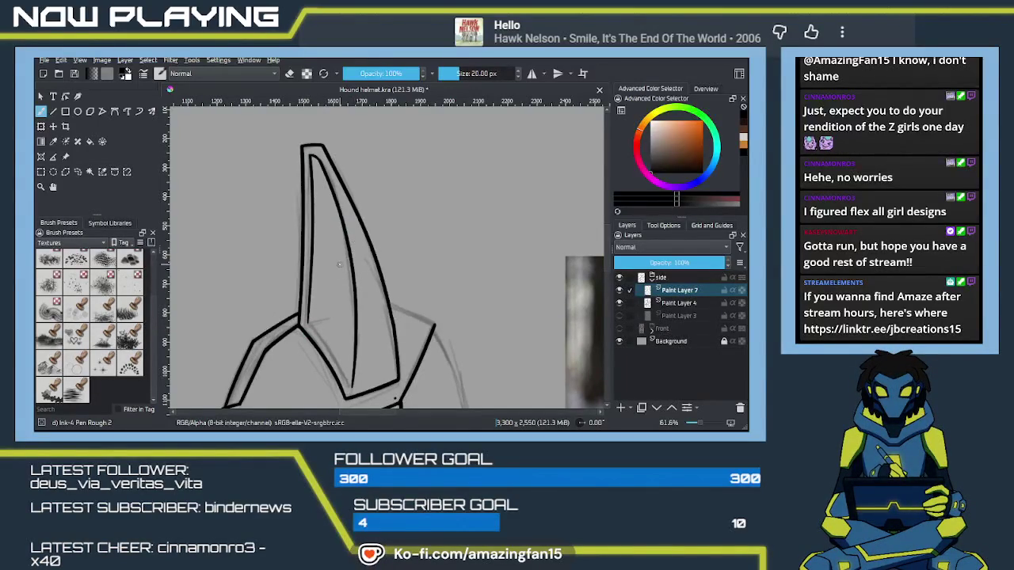
scroll(344, 228, up, 1)
scroll(317, 214, up, 2)
drag(297, 200, 339, 245)
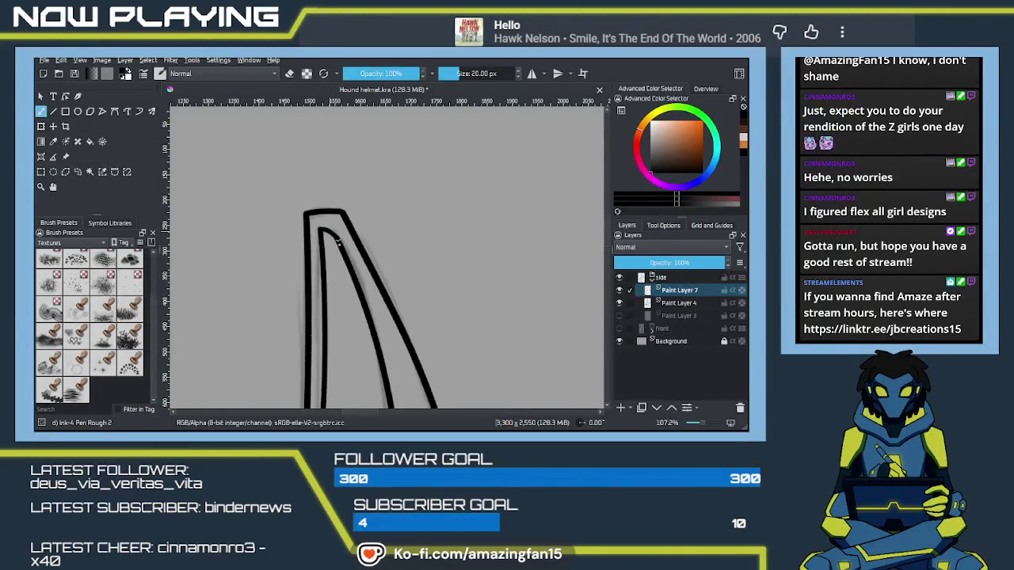
Step: Draw an inner ink line parallel to the crest outline, forming nested V shapes at the base
drag(369, 355, 328, 233)
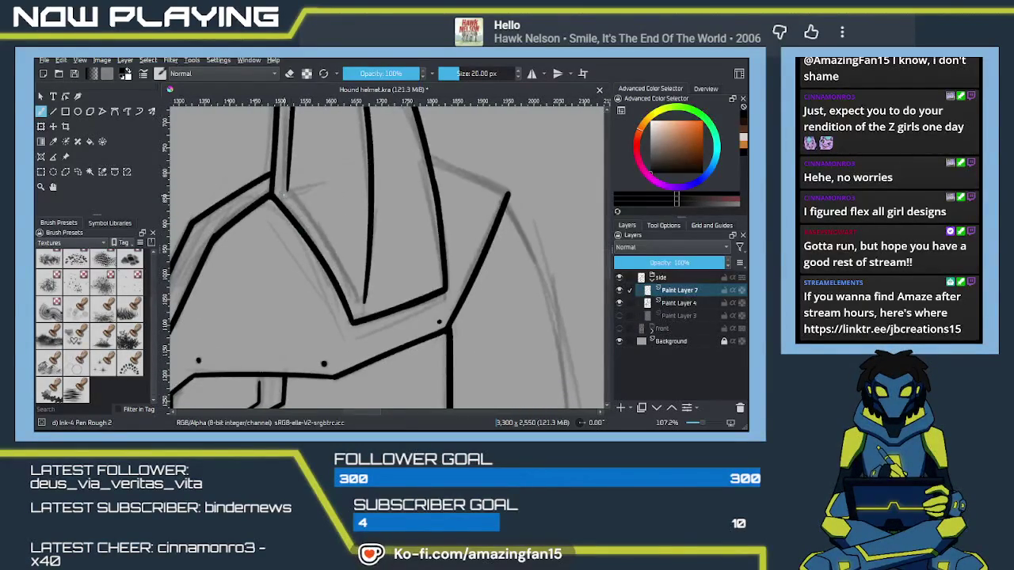
drag(287, 190, 362, 307)
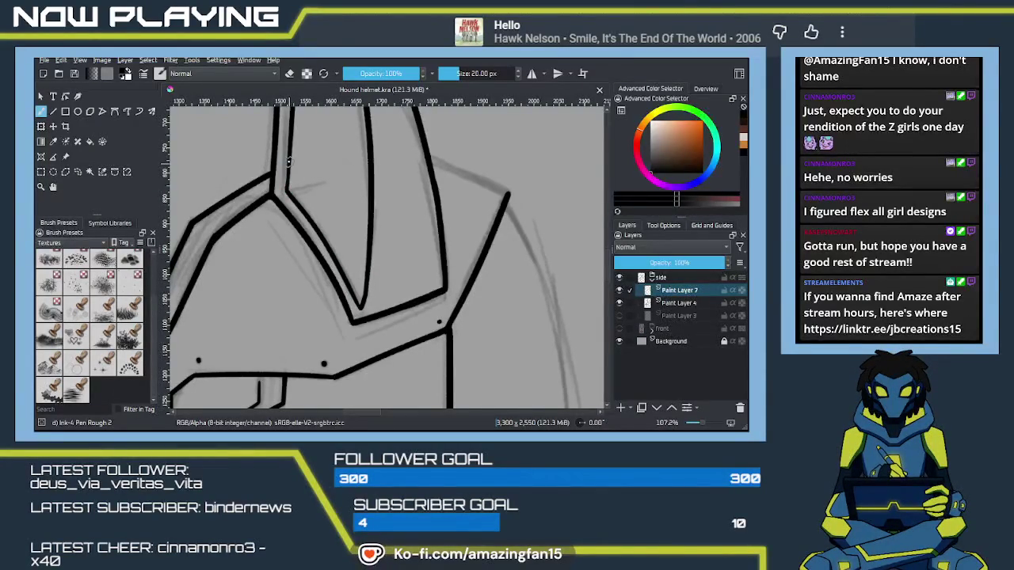
mouse_move(370, 256)
mouse_down()
mouse_move(383, 239)
mouse_move(379, 257)
mouse_up()
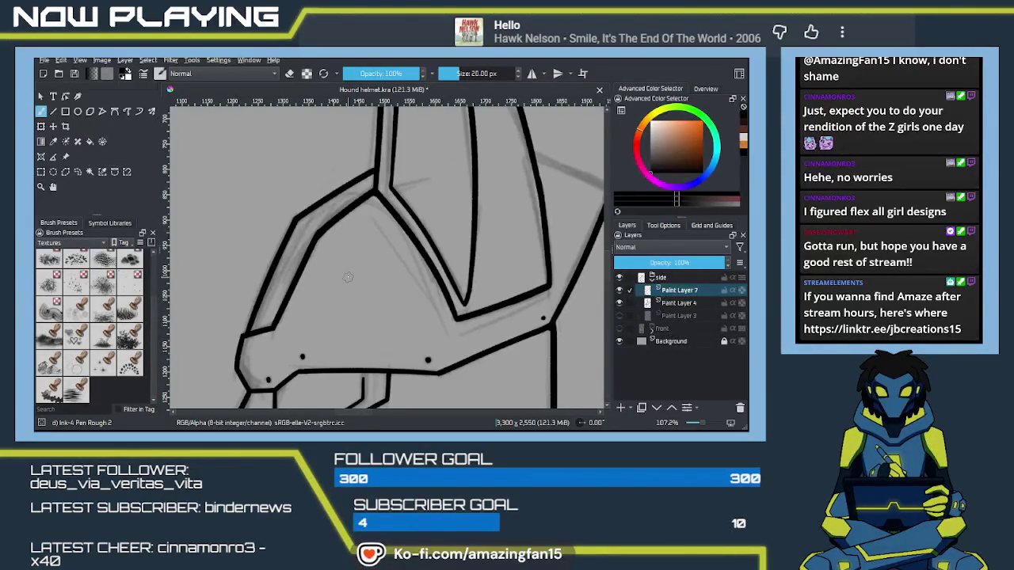
drag(348, 276, 366, 291)
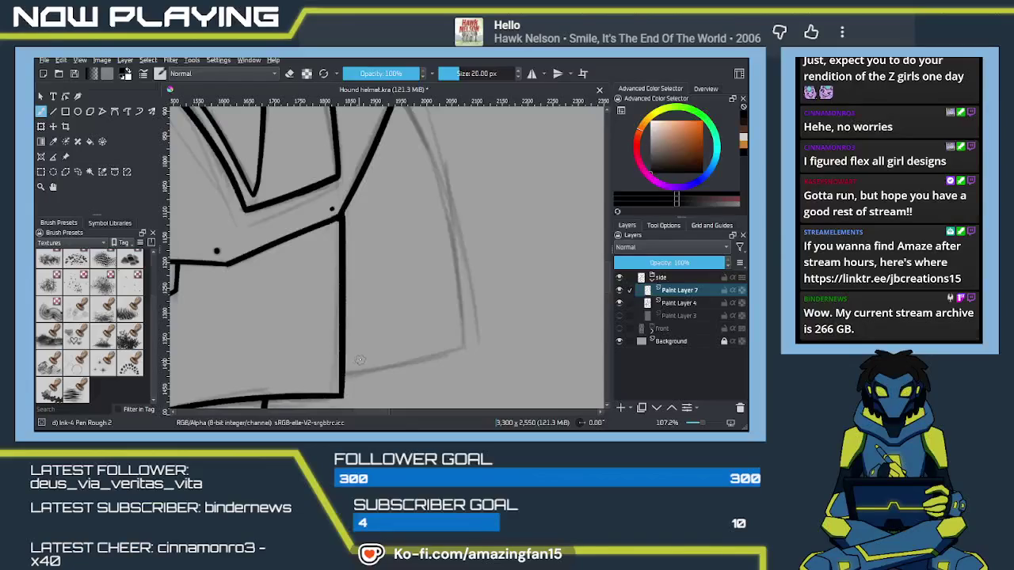
drag(396, 298, 418, 351)
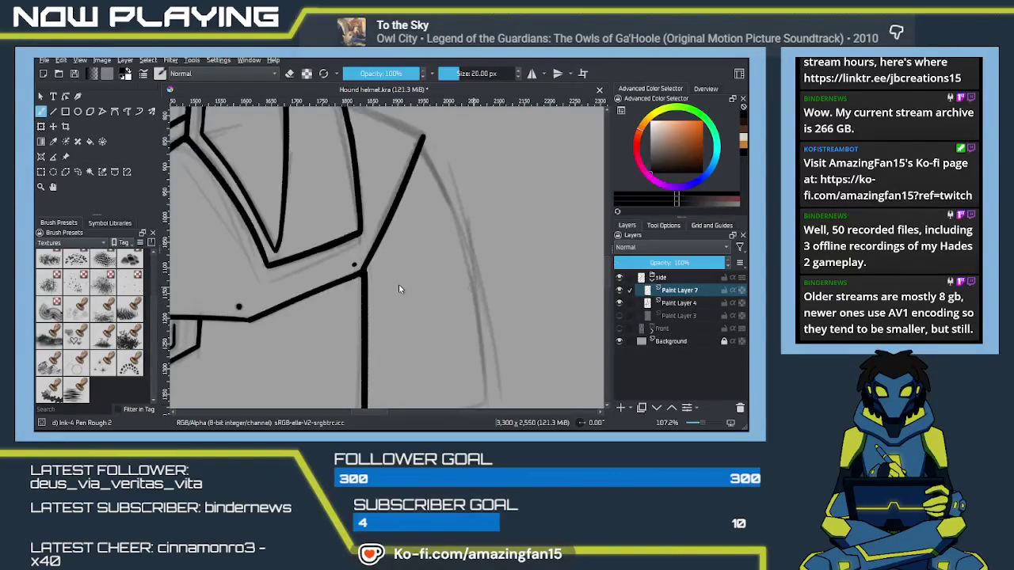
key(minus)
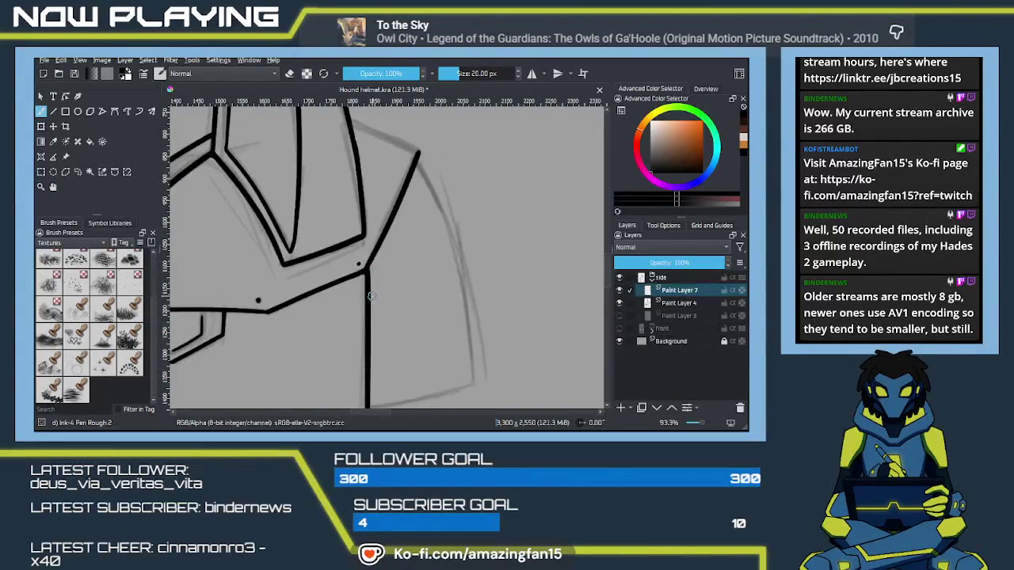
drag(370, 296, 406, 244)
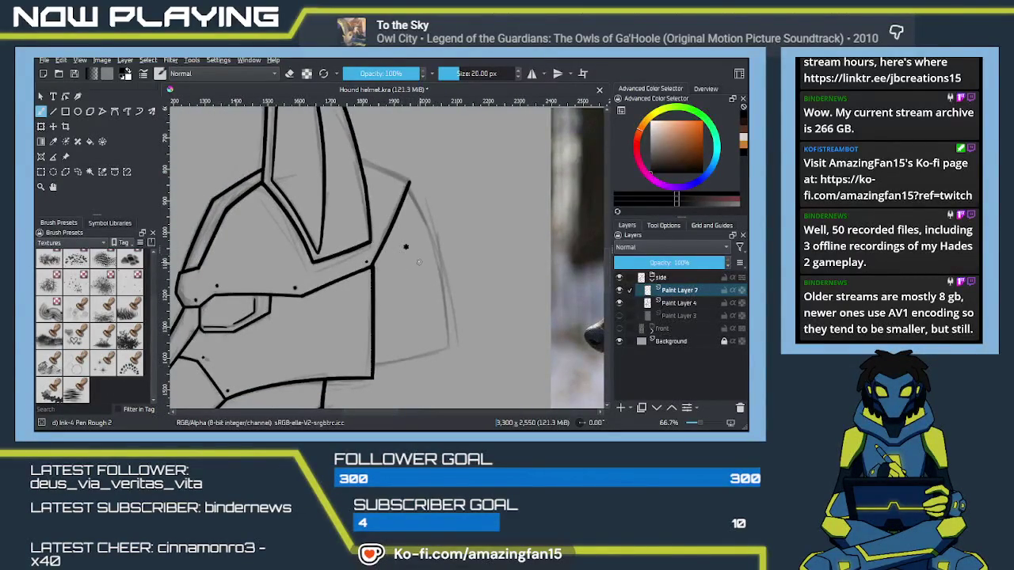
drag(412, 244, 436, 282)
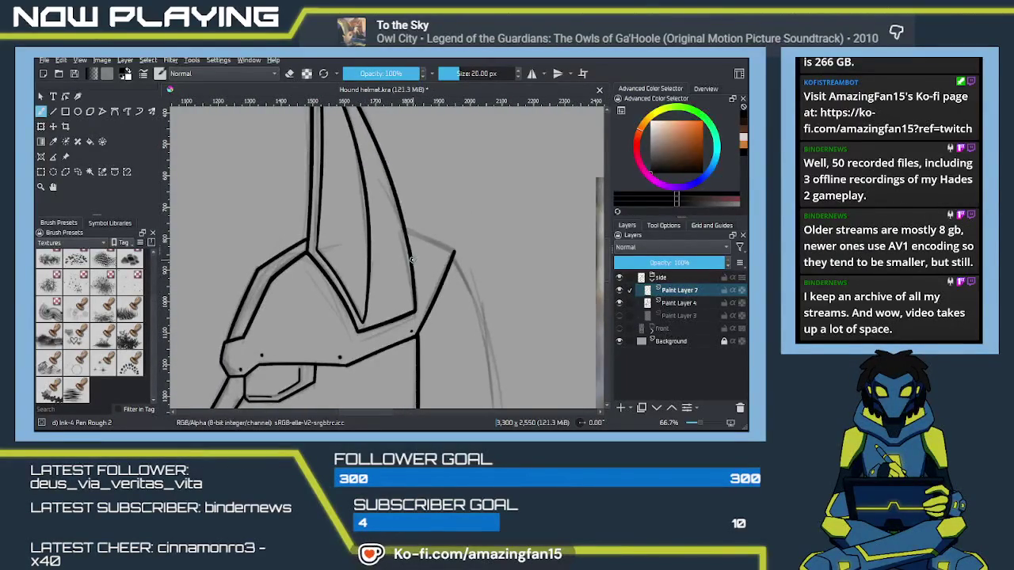
drag(425, 260, 256, 239)
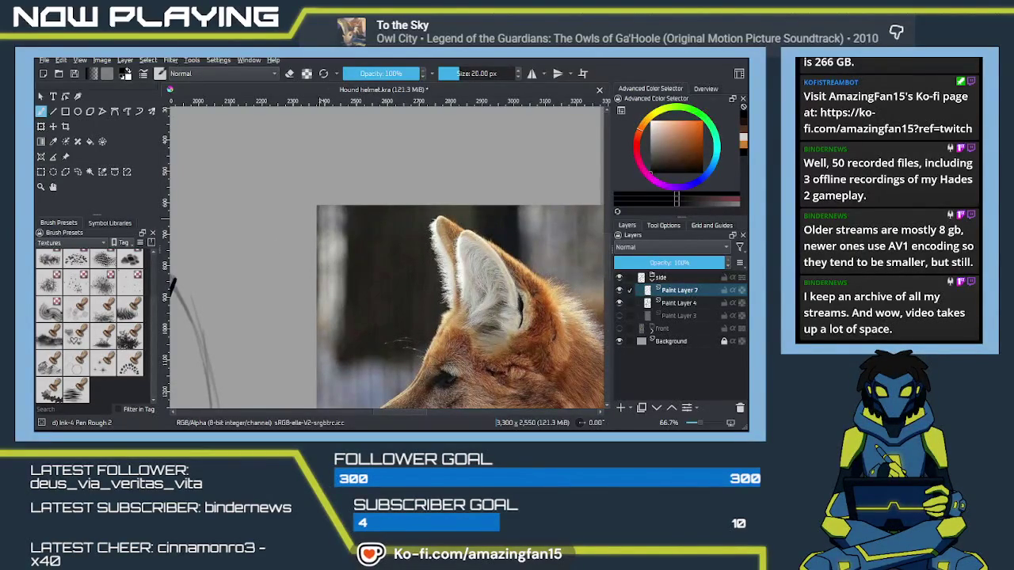
drag(476, 387, 334, 333)
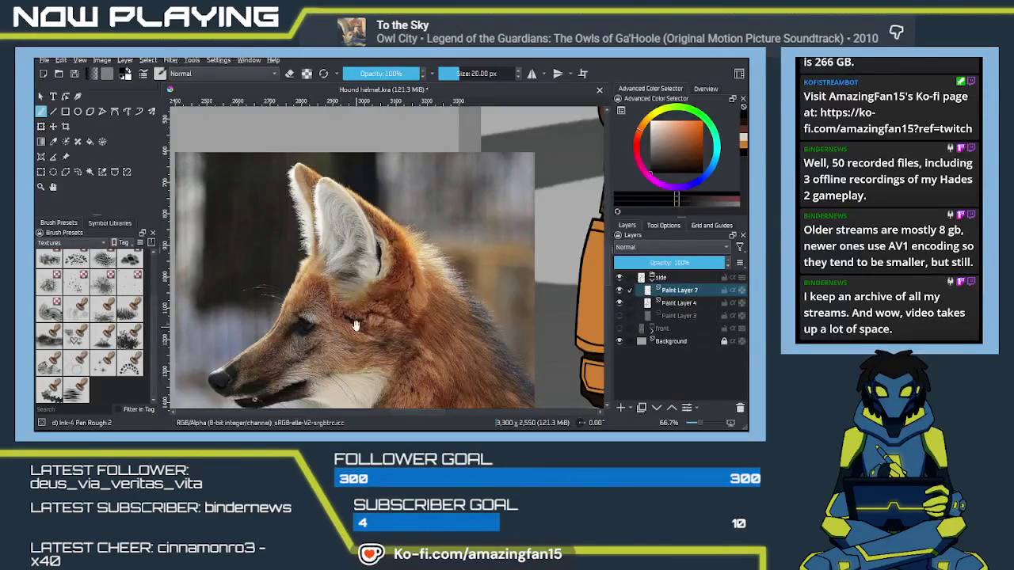
mouse_move(191, 313)
mouse_down()
mouse_move(372, 304)
mouse_move(378, 292)
mouse_move(471, 278)
mouse_up()
scroll(429, 279, down, 1)
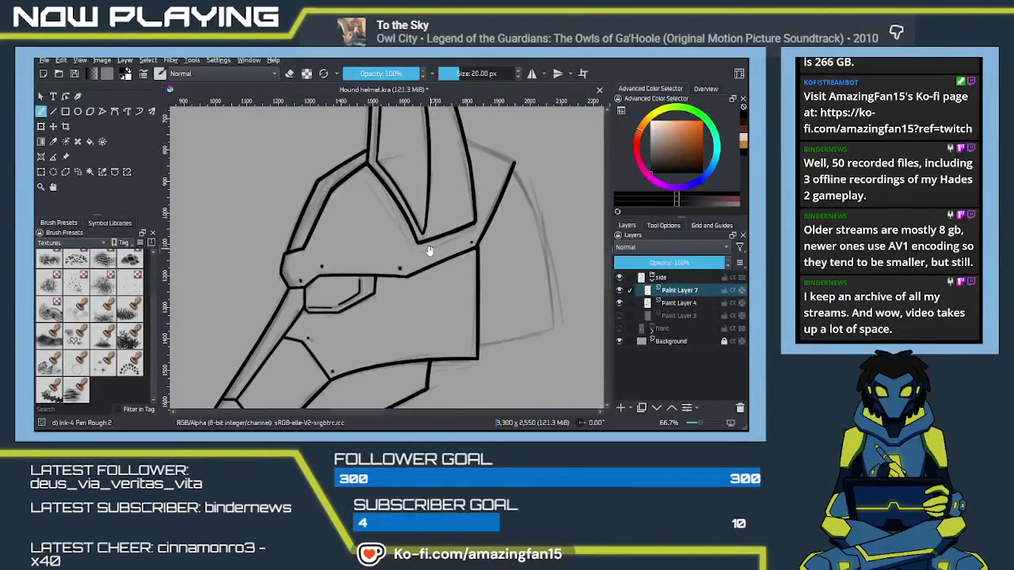
Step: Close the small gaps in the helmet's existing ink line
scroll(423, 279, down, 1)
scroll(419, 278, down, 1)
scroll(411, 277, down, 1)
scroll(412, 277, up, 3)
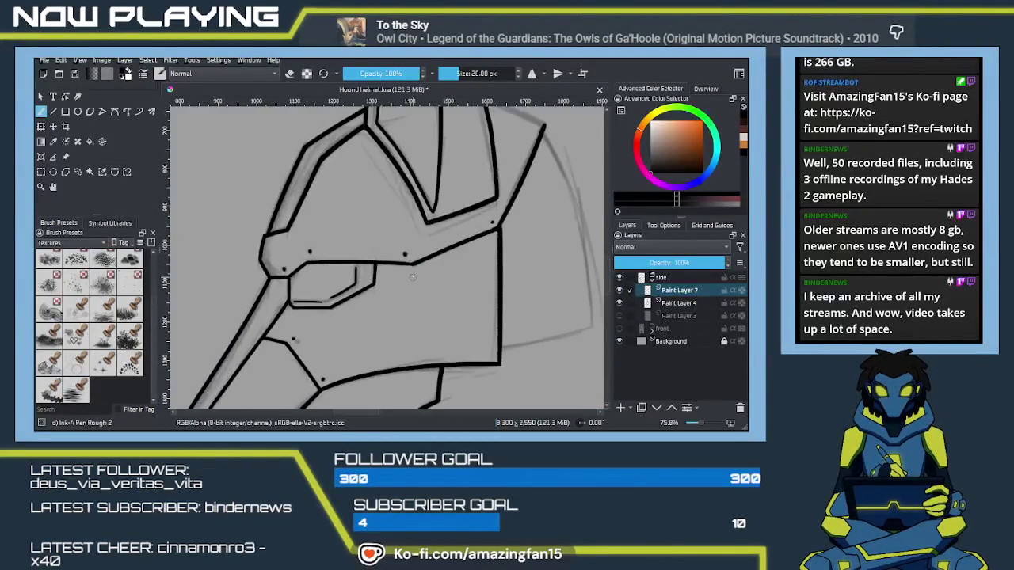
scroll(424, 267, up, 2)
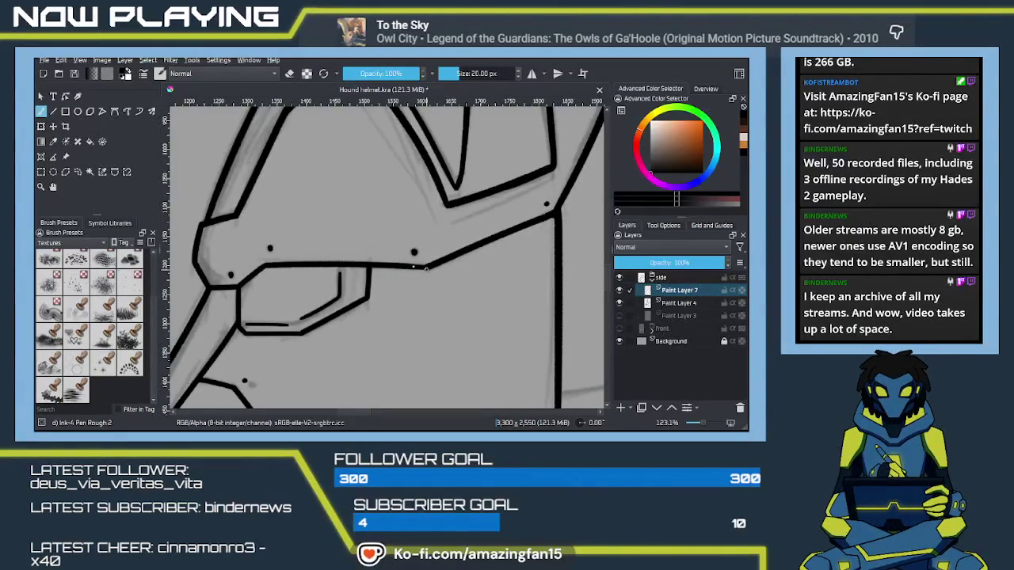
drag(385, 264, 417, 269)
drag(405, 266, 398, 267)
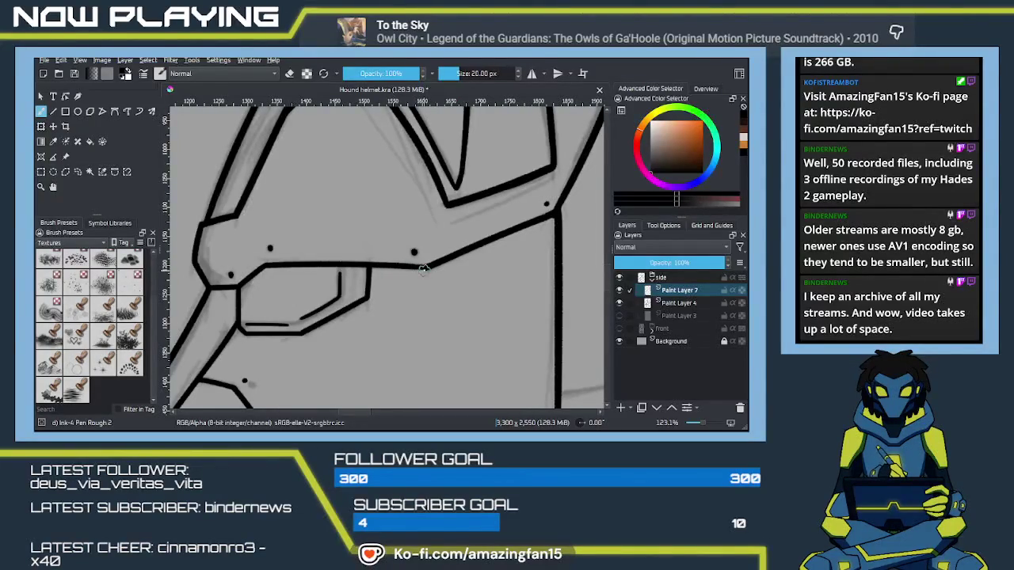
mouse_move(389, 265)
mouse_down()
mouse_move(351, 274)
mouse_move(388, 263)
mouse_up()
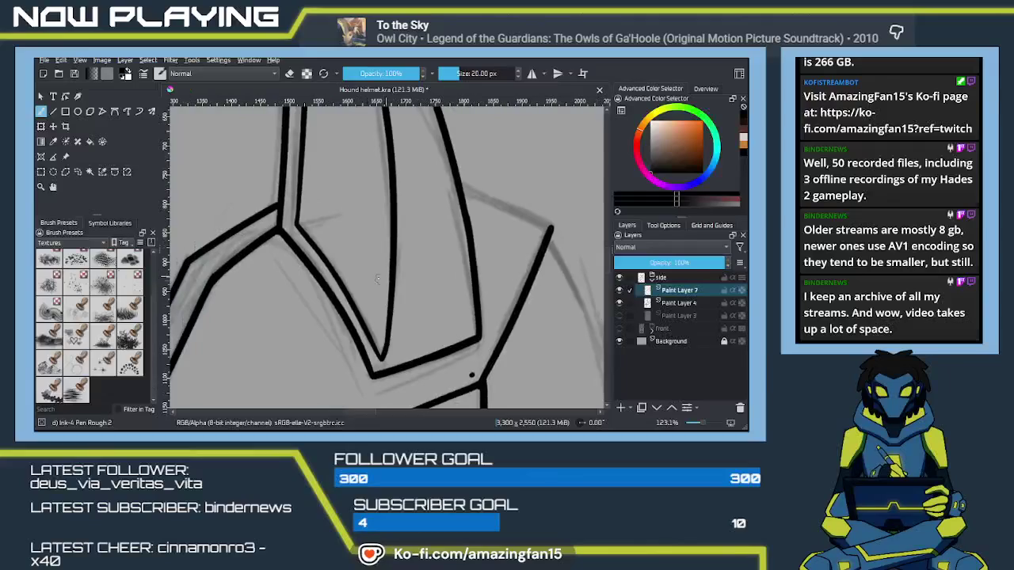
Step: Zoom in and ink the helmet's right-edge outline, redrawing it until it sits right
scroll(333, 278, down, 1)
scroll(334, 277, down, 1)
scroll(333, 277, down, 1)
scroll(333, 277, down, 1)
scroll(333, 277, down, 1)
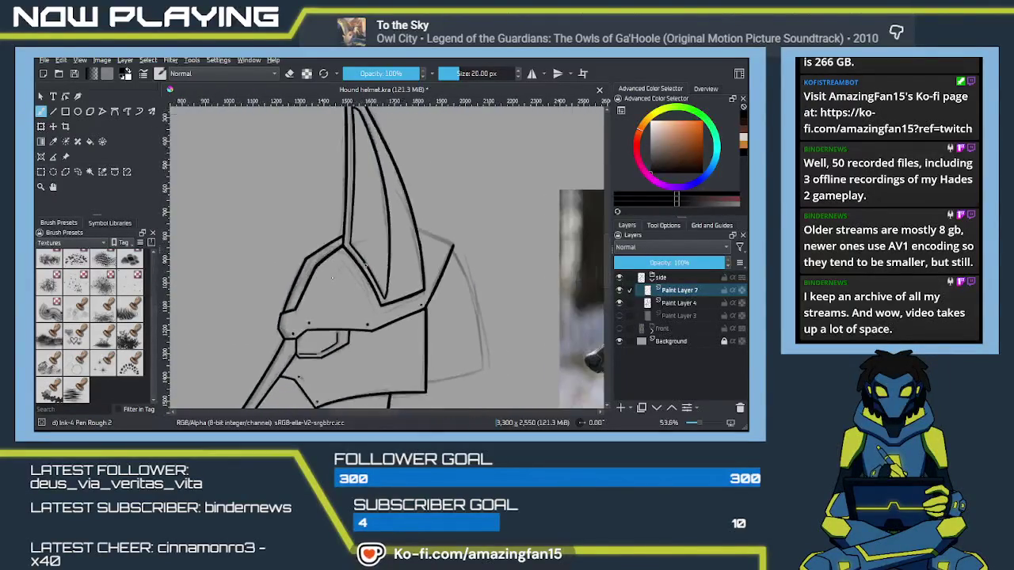
scroll(333, 277, down, 1)
scroll(332, 277, down, 1)
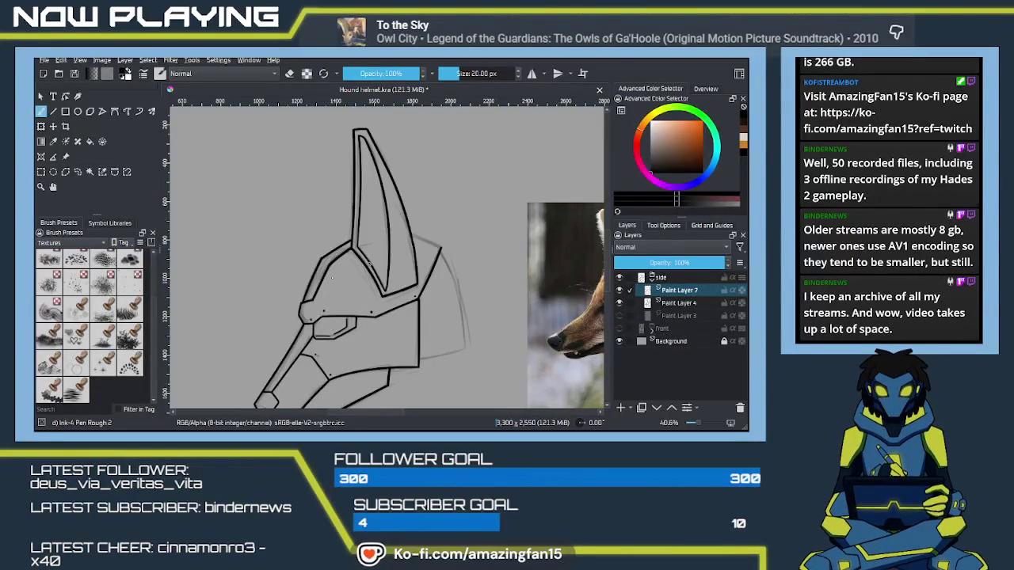
key(plus)
key(plus)
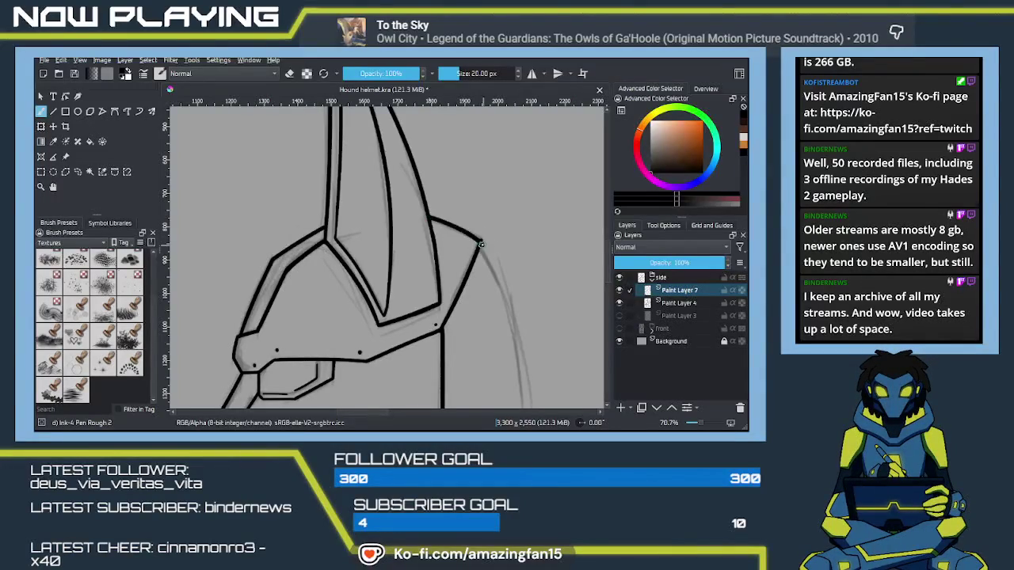
drag(430, 215, 480, 242)
key(ctrl+z)
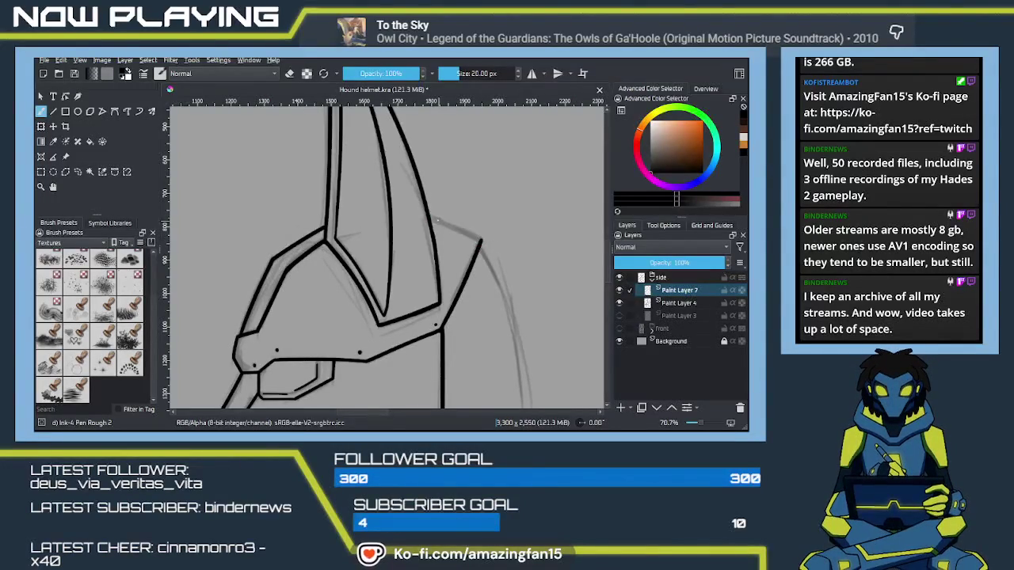
drag(429, 215, 480, 244)
key(ctrl+z)
drag(430, 215, 480, 243)
key(ctrl+z)
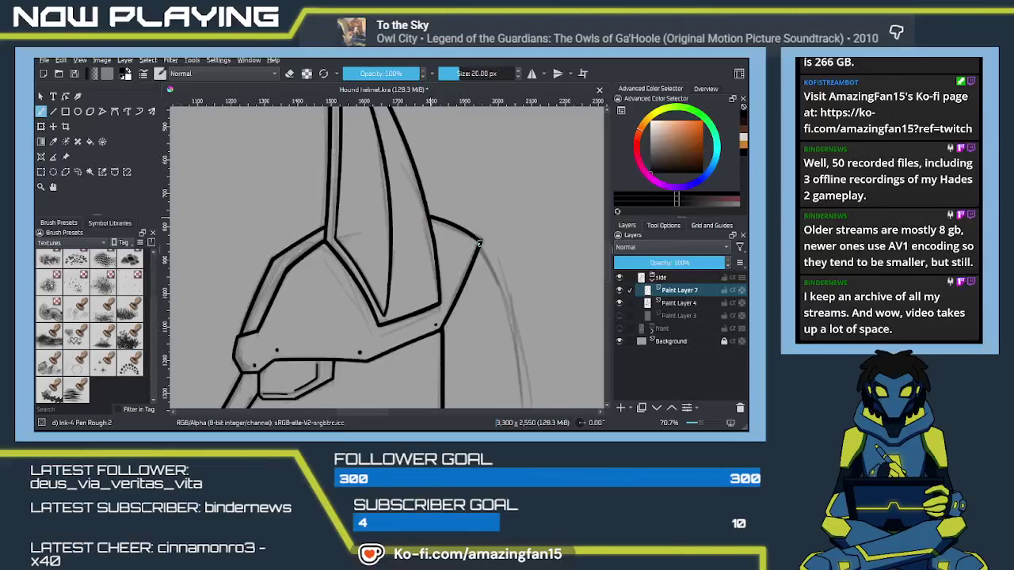
drag(430, 216, 479, 242)
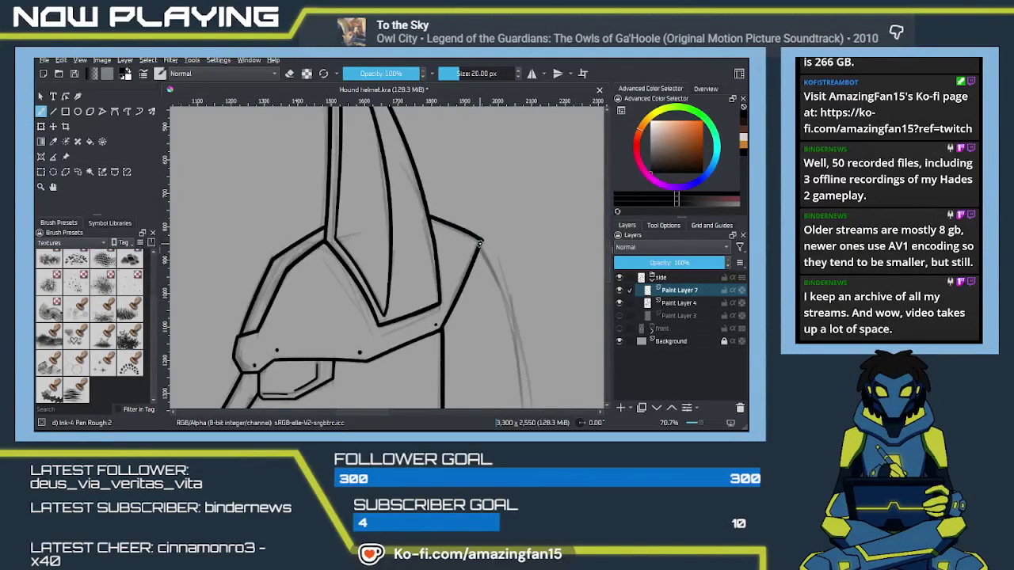
Step: Extend the outline at the top right and ink the helmet's back edge, then switch to eraser
mouse_move(500, 363)
mouse_down()
mouse_move(463, 230)
mouse_move(457, 267)
mouse_up()
drag(438, 147, 480, 320)
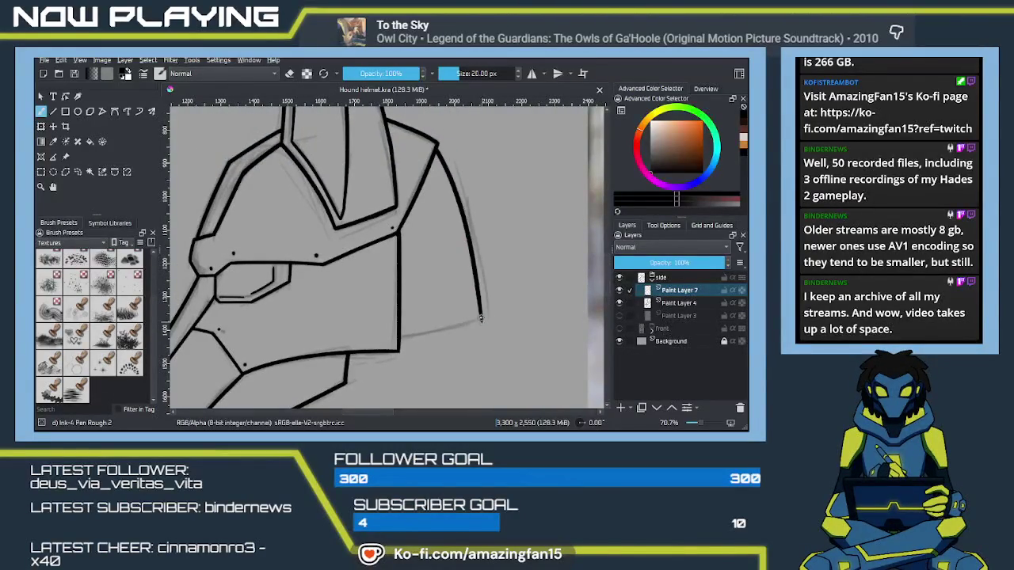
drag(401, 339, 473, 321)
key(ctrl+z)
drag(401, 336, 479, 319)
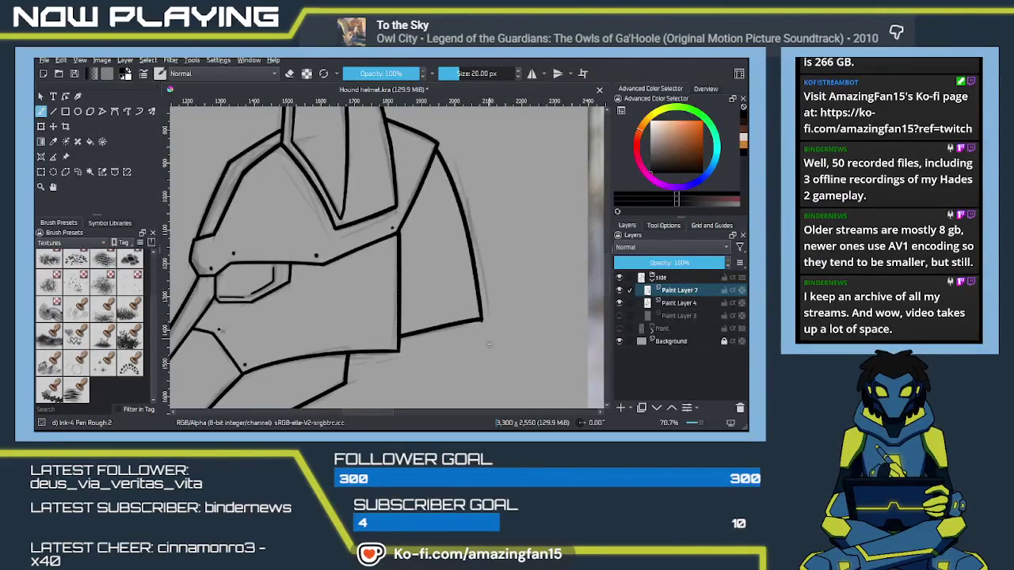
key(e)
scroll(345, 407, down, 1)
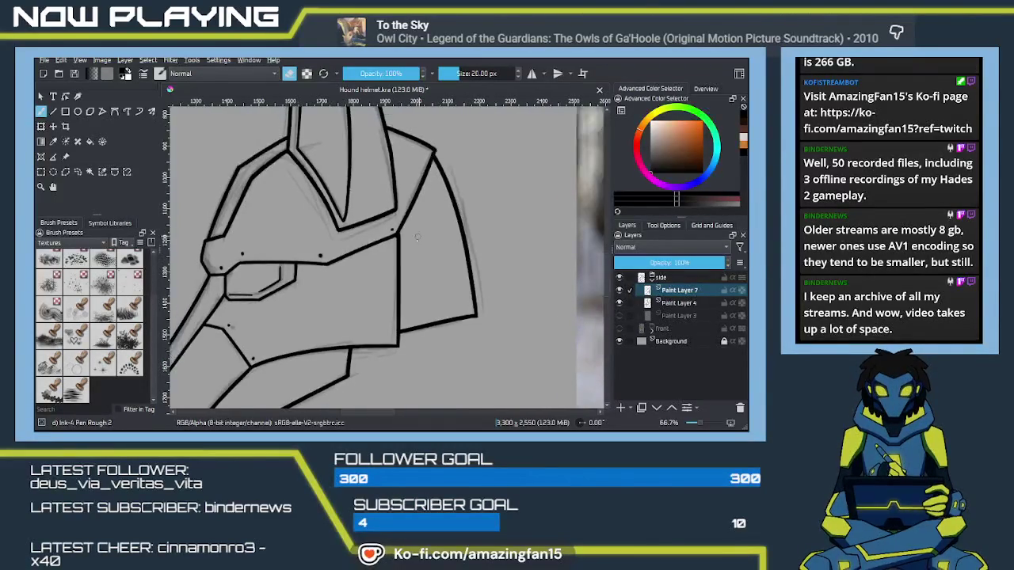
Step: Zoom out, pan, and turn on the Front layer's visibility beside the side-view line art
scroll(352, 380, down, 1)
scroll(361, 356, down, 1)
scroll(368, 333, down, 1)
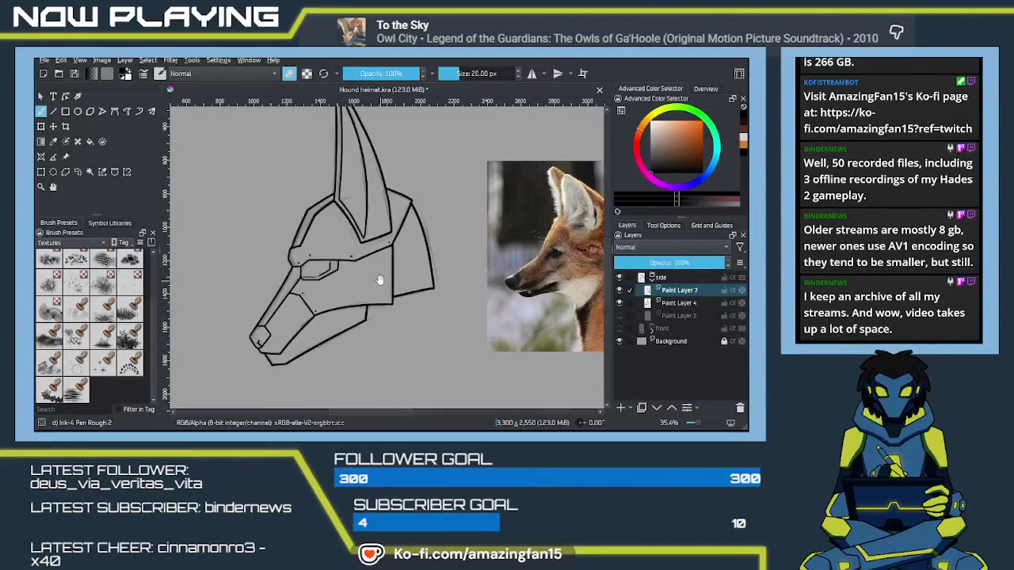
scroll(373, 317, up, 2)
scroll(380, 333, down, 2)
scroll(400, 307, up, 1)
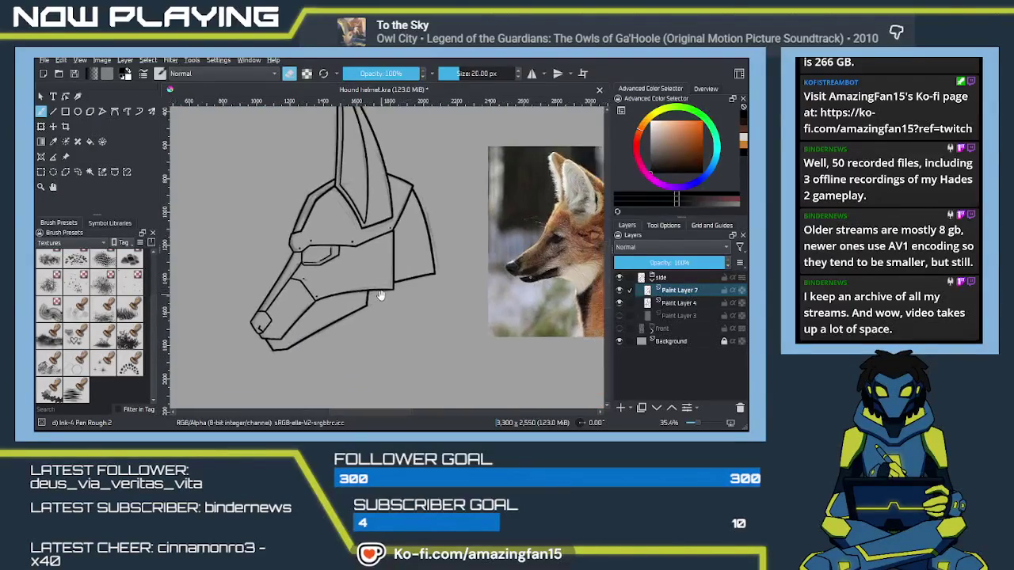
scroll(412, 314, down, 1)
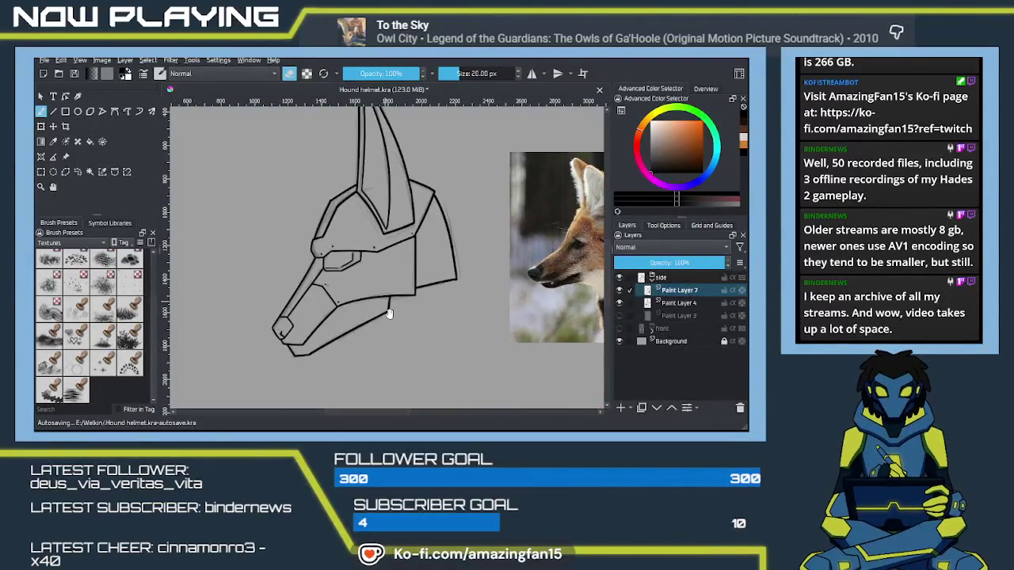
drag(377, 309, 389, 315)
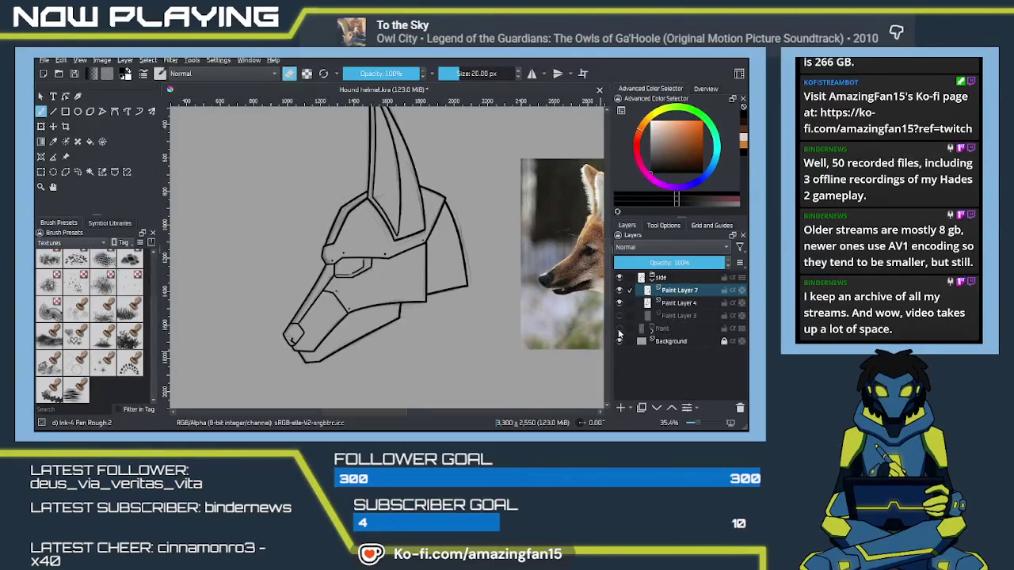
click(618, 329)
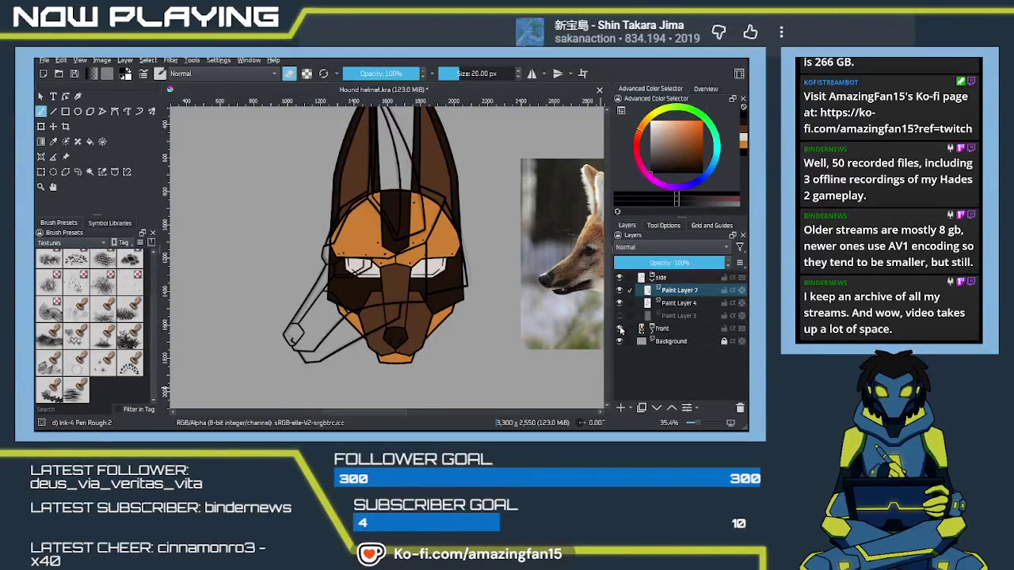
Step: Leave eraser mode, set the Front layer to 35% opacity, and reselect Paint Layer 7
click(620, 328)
scroll(392, 270, up, 3)
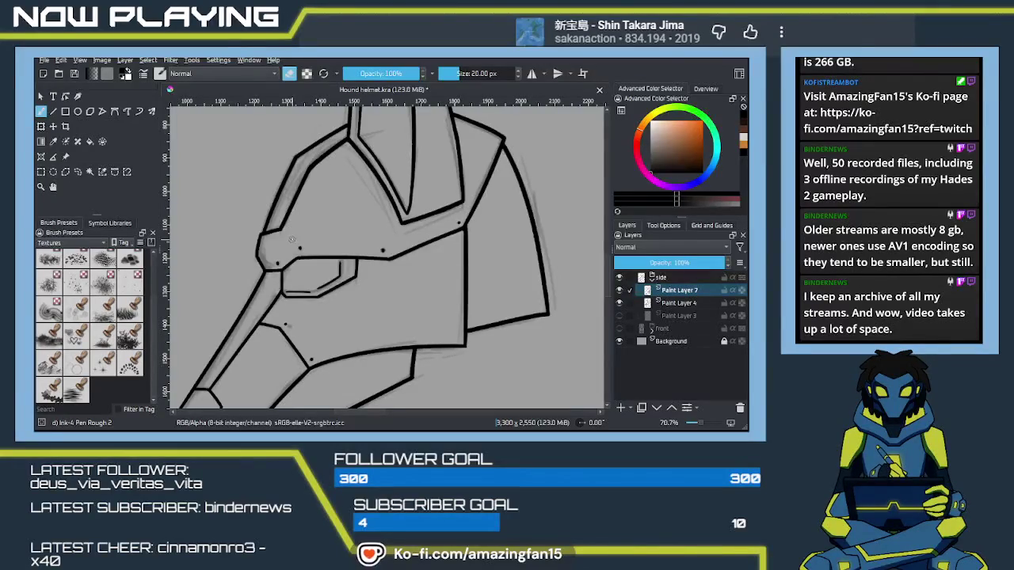
key(e)
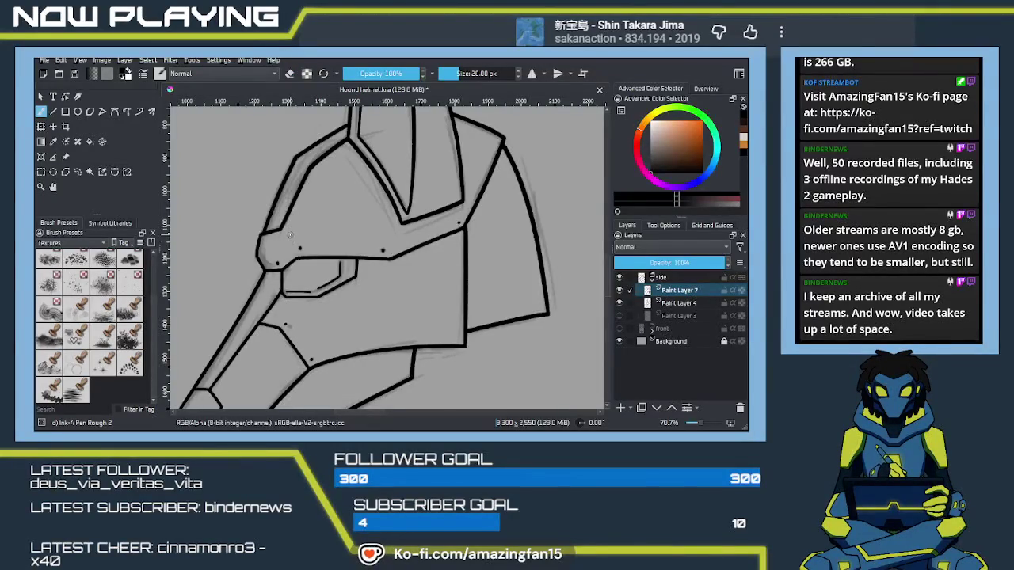
click(620, 330)
click(621, 330)
click(620, 330)
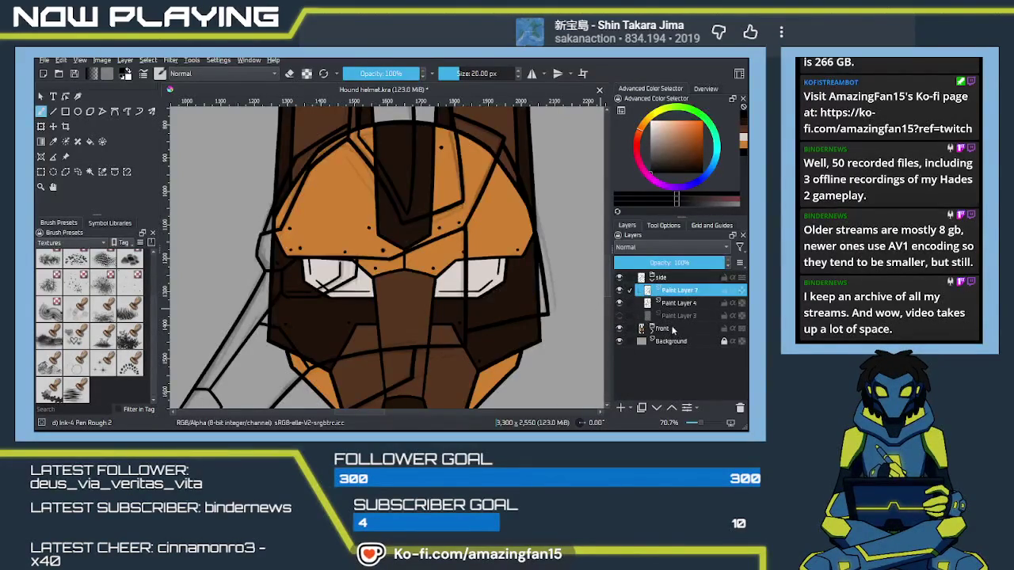
click(662, 328)
drag(680, 263, 655, 263)
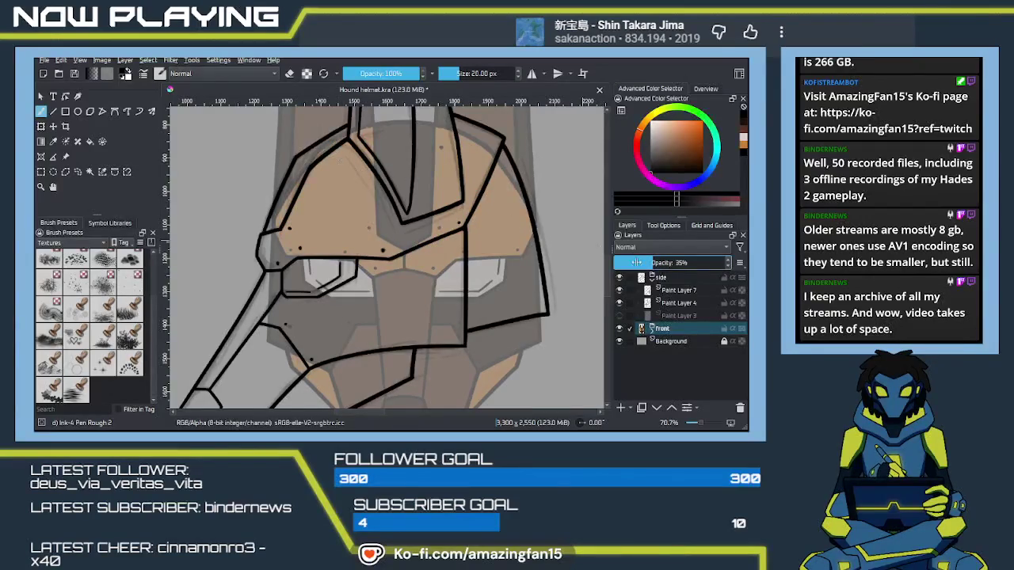
click(680, 291)
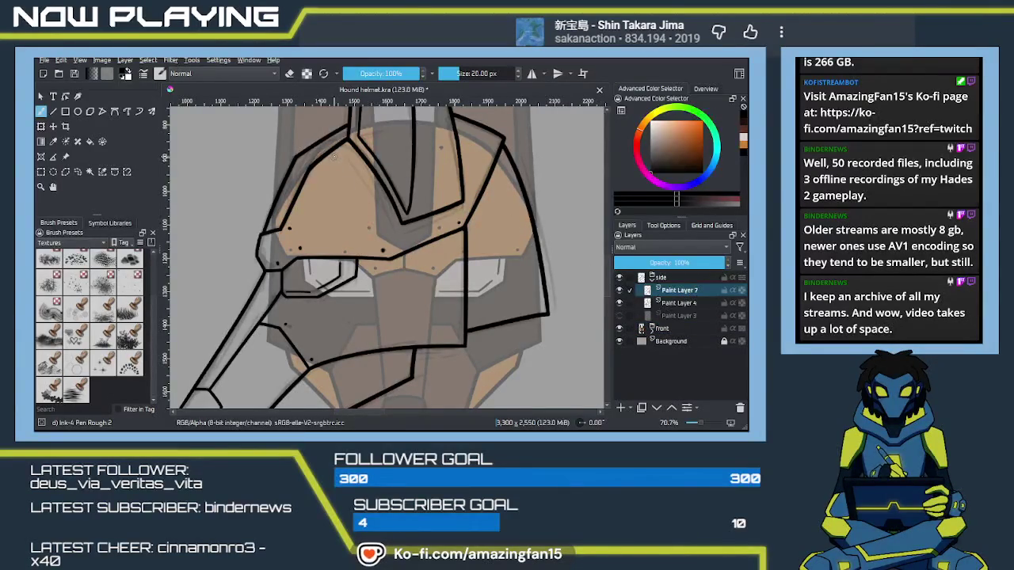
Step: Pan and tilt the view, then hide Paint Layer 4
scroll(426, 279, down, 2)
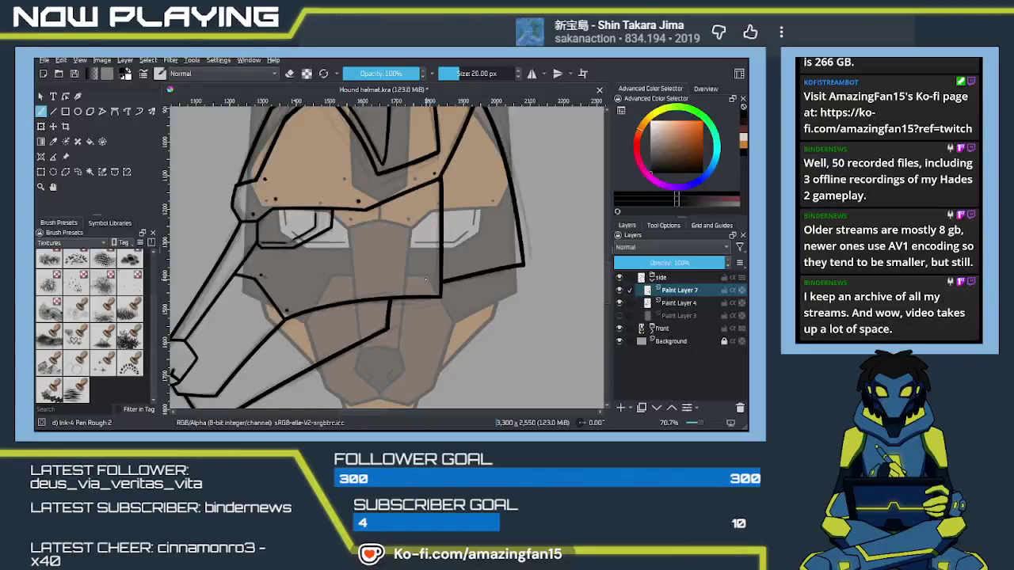
drag(431, 229, 425, 270)
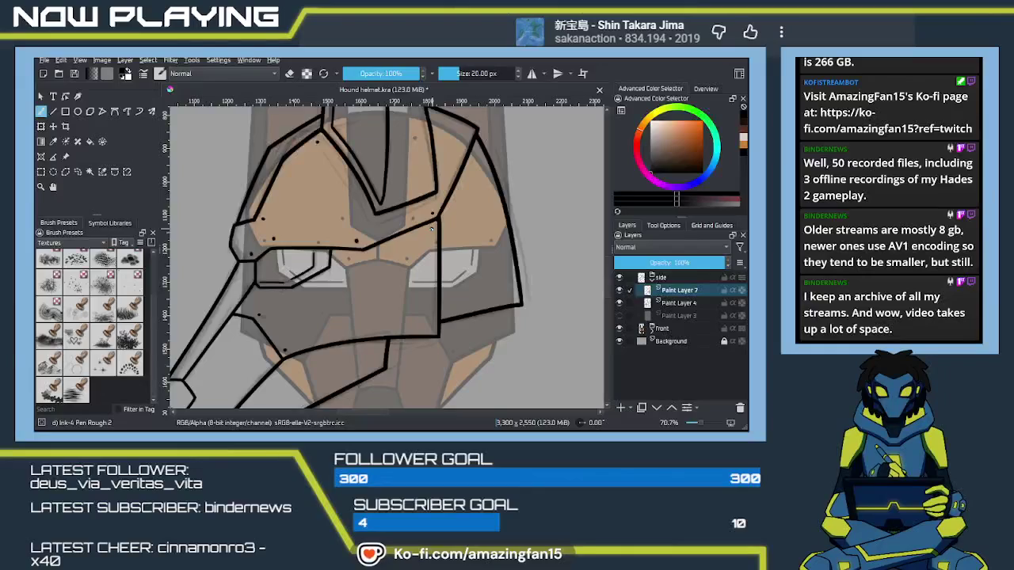
scroll(428, 275, down, 3)
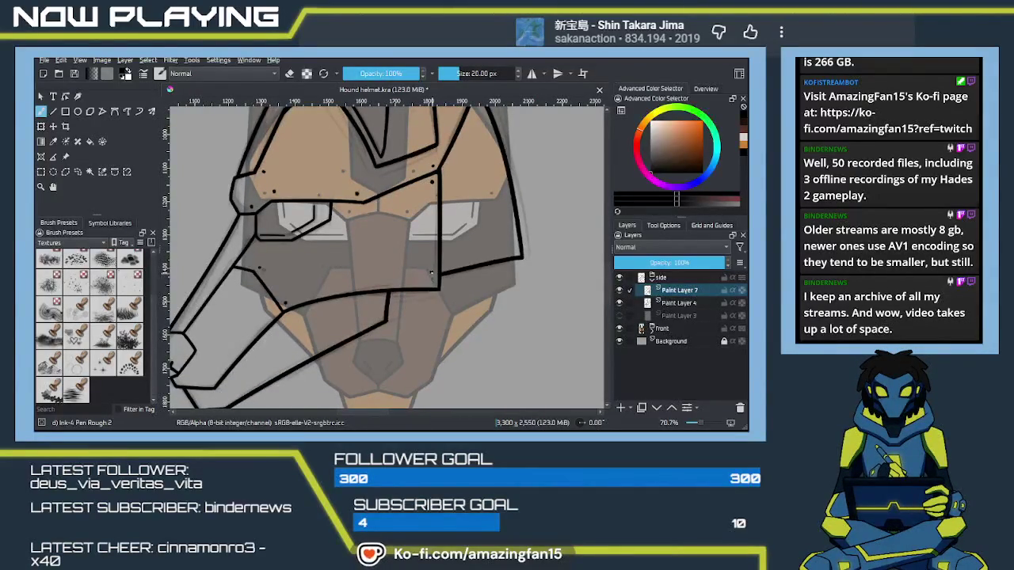
scroll(431, 274, left, 3)
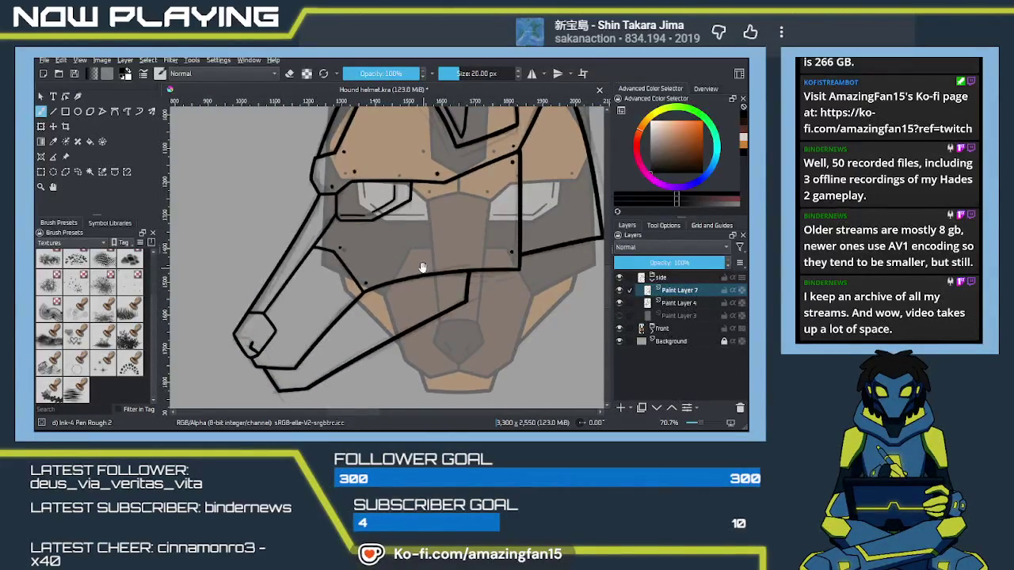
scroll(422, 253, down, 2)
scroll(420, 249, left, 1)
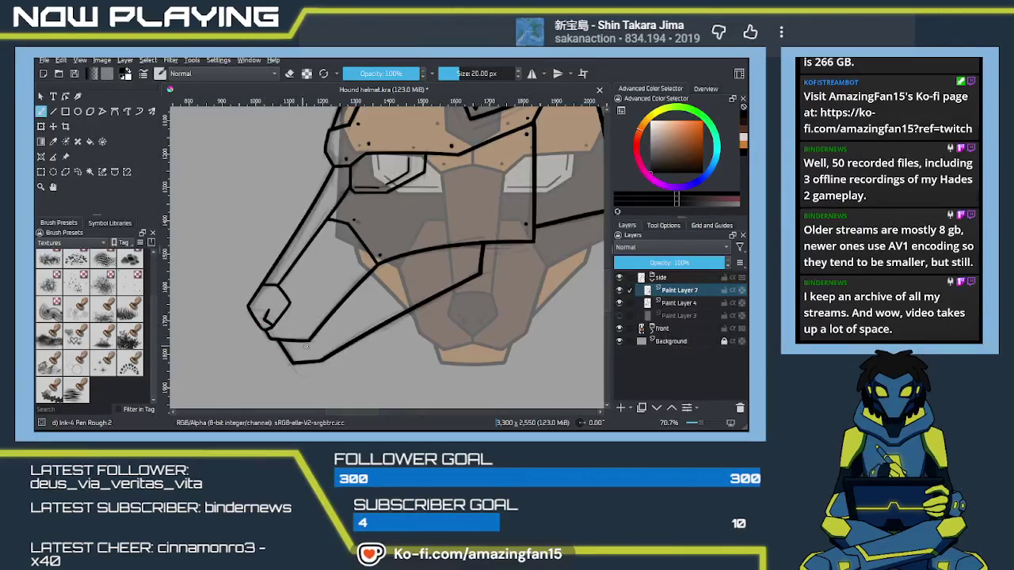
mouse_move(333, 332)
mouse_down()
mouse_move(325, 323)
mouse_move(361, 295)
mouse_move(398, 288)
mouse_up()
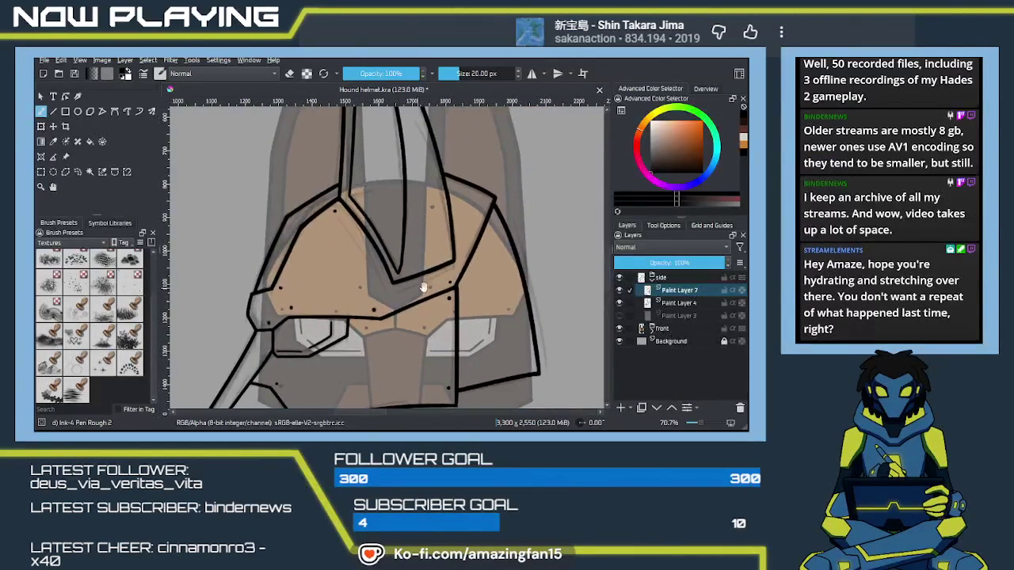
click(619, 303)
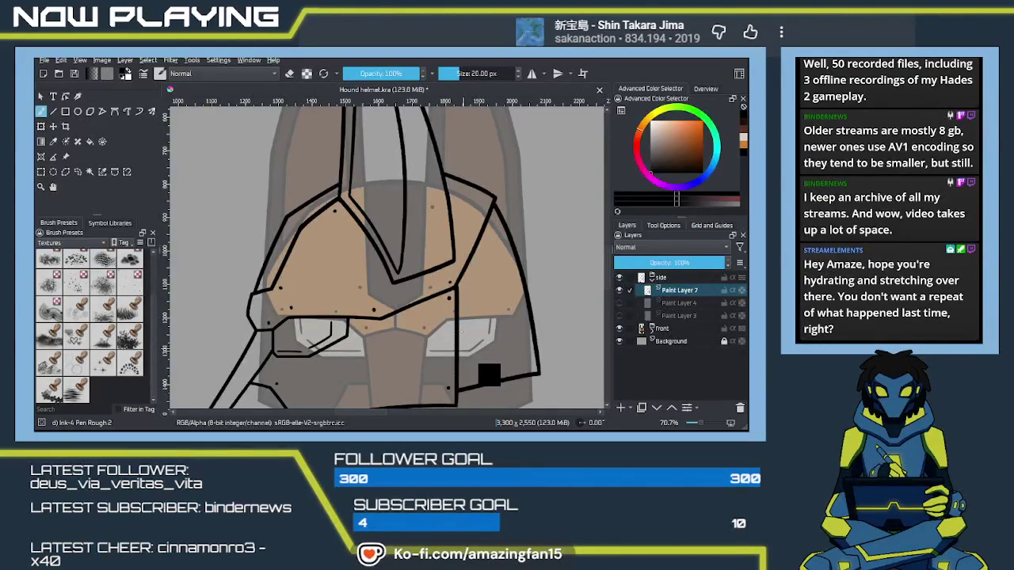
Step: Save the document with Ctrl+S and zoom out
key(ctrl+s)
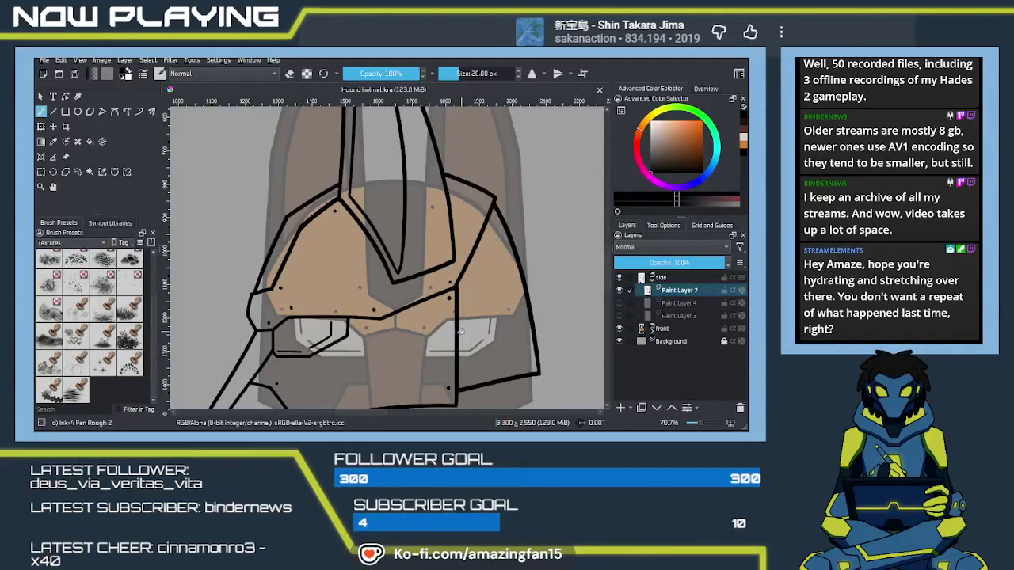
ctrl+scroll(489, 272, down, 2)
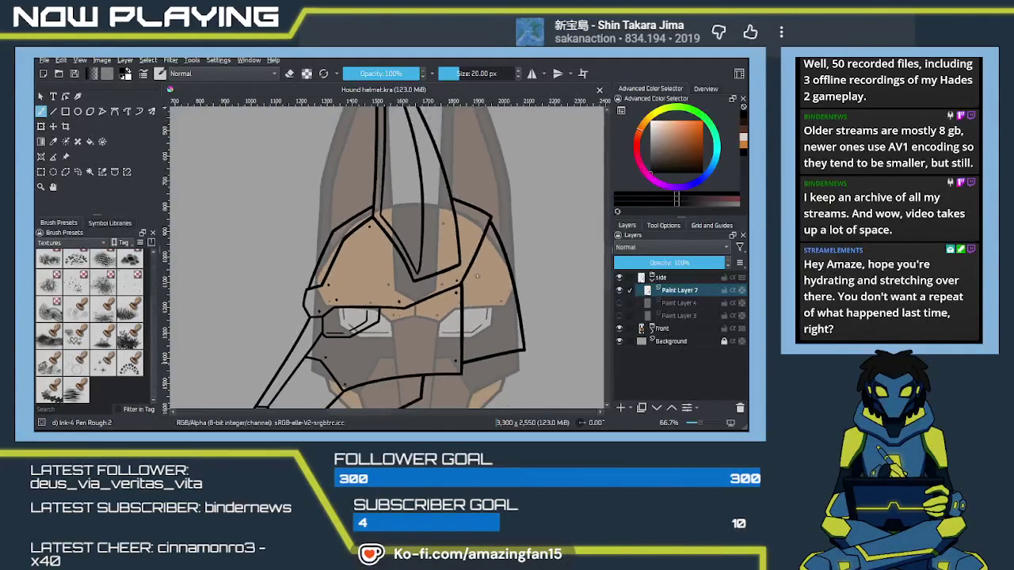
ctrl+scroll(489, 262, down, 1)
scroll(490, 261, right, 2)
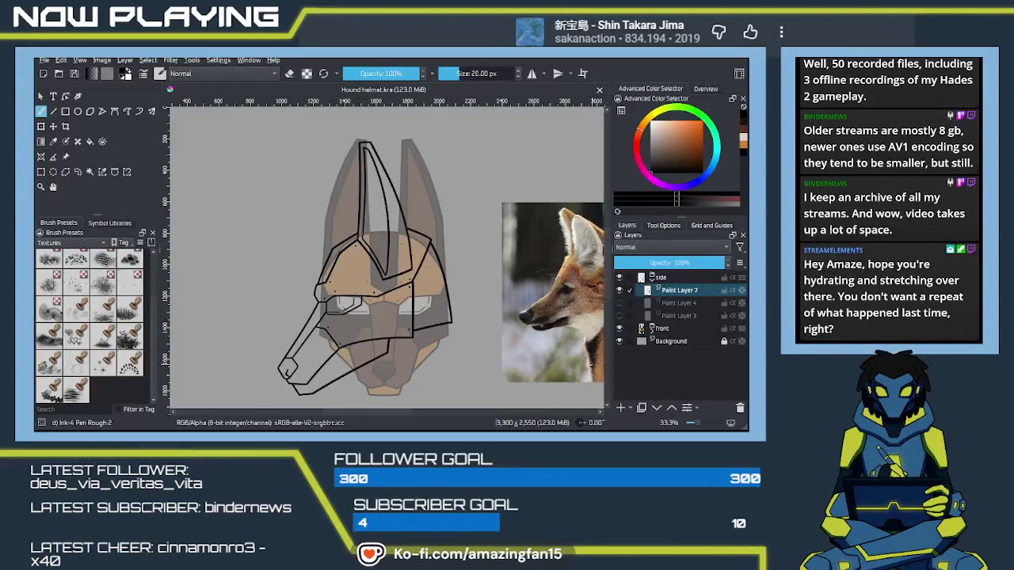
Step: Transform the front-view helmet to the left and the side-view helmet to the right
scroll(447, 338, down, 1)
scroll(448, 338, down, 1)
scroll(428, 321, down, 1)
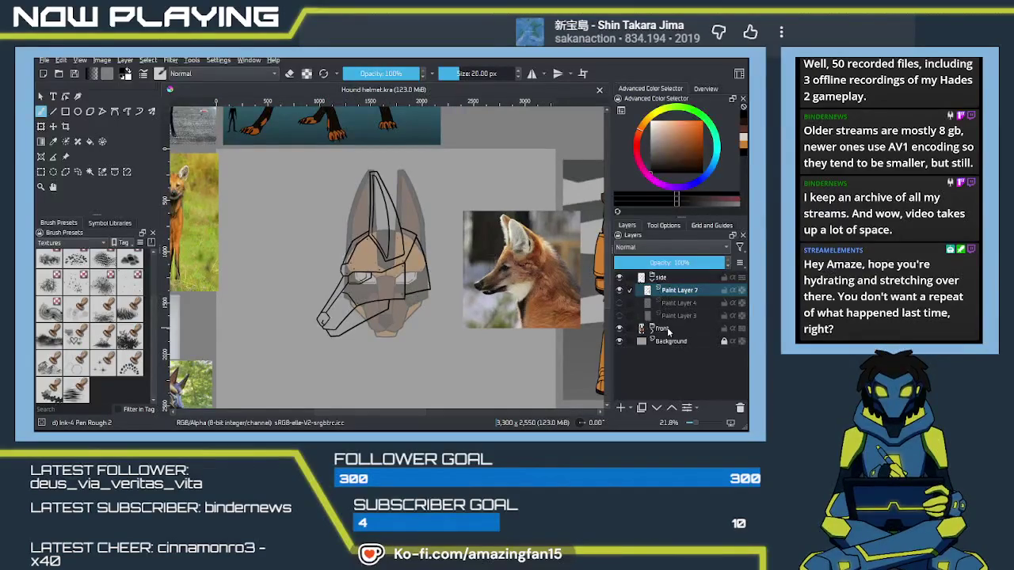
click(667, 328)
key(ctrl+t)
drag(421, 299, 347, 306)
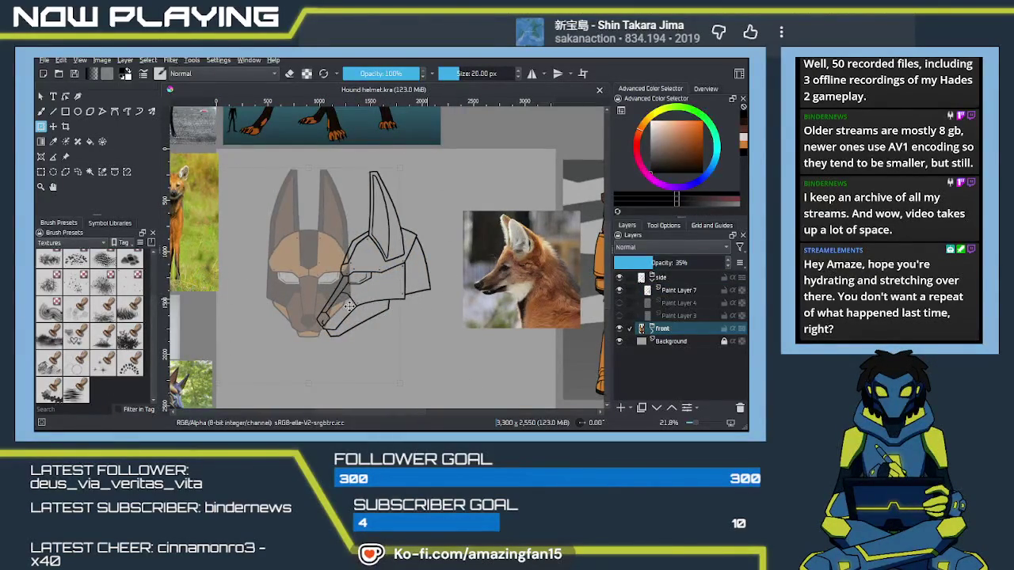
click(664, 278)
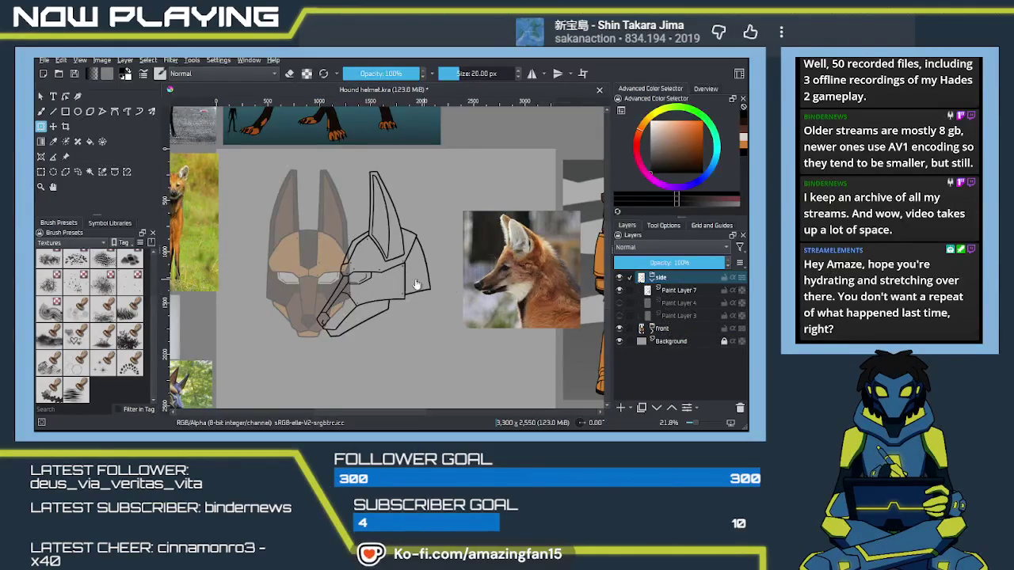
drag(398, 279, 429, 275)
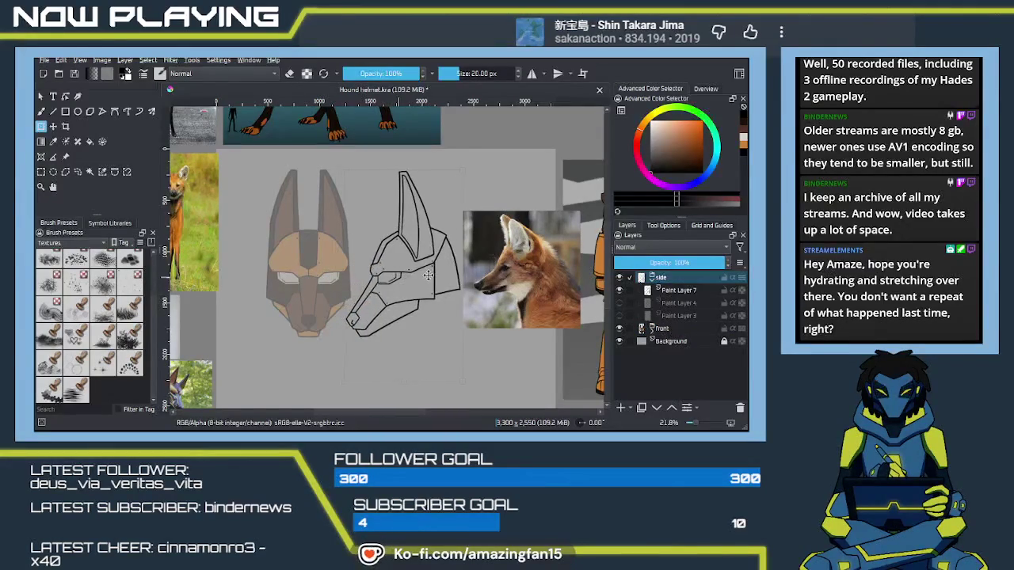
Step: Set the Front layer back to 100% opacity, zoom in, and select Paint Layer 4
click(663, 329)
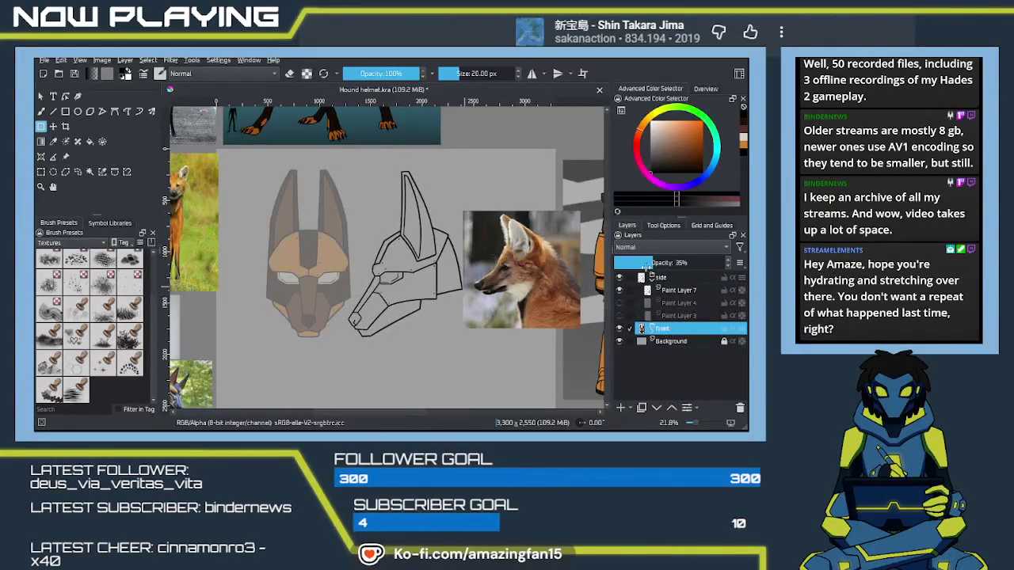
drag(648, 264, 729, 263)
scroll(414, 311, up, 2)
scroll(414, 311, up, 1)
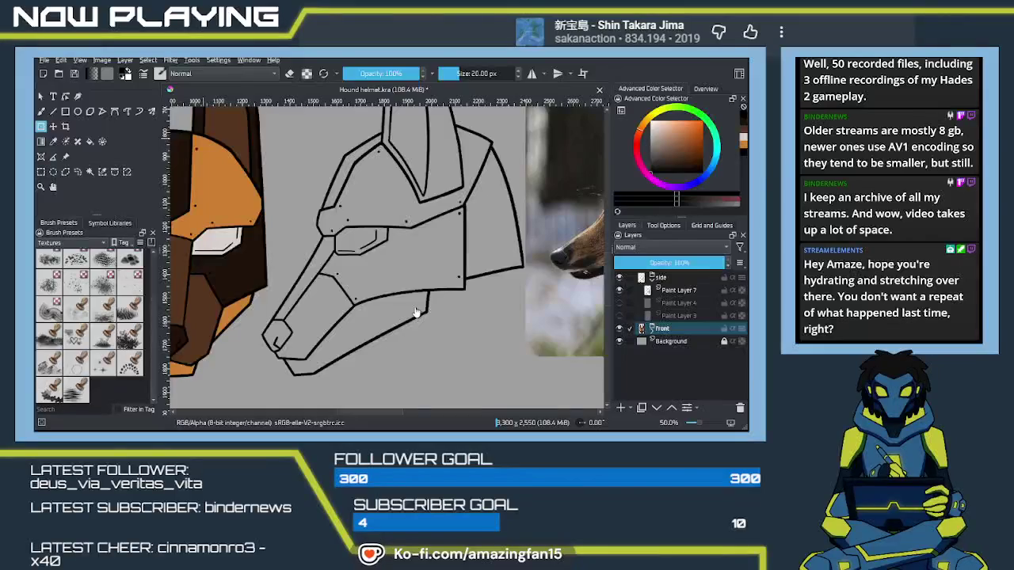
click(673, 303)
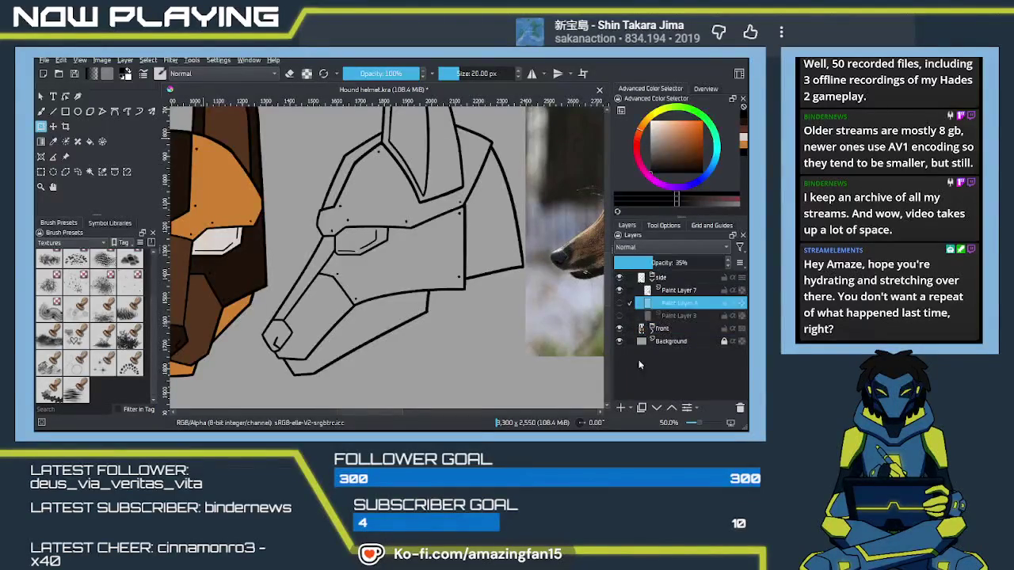
Step: On a new layer, fill the side helmet's visor underside, back, horn interior and crest strip dark brown
click(620, 407)
drag(333, 340, 435, 349)
key(p)
click(345, 271)
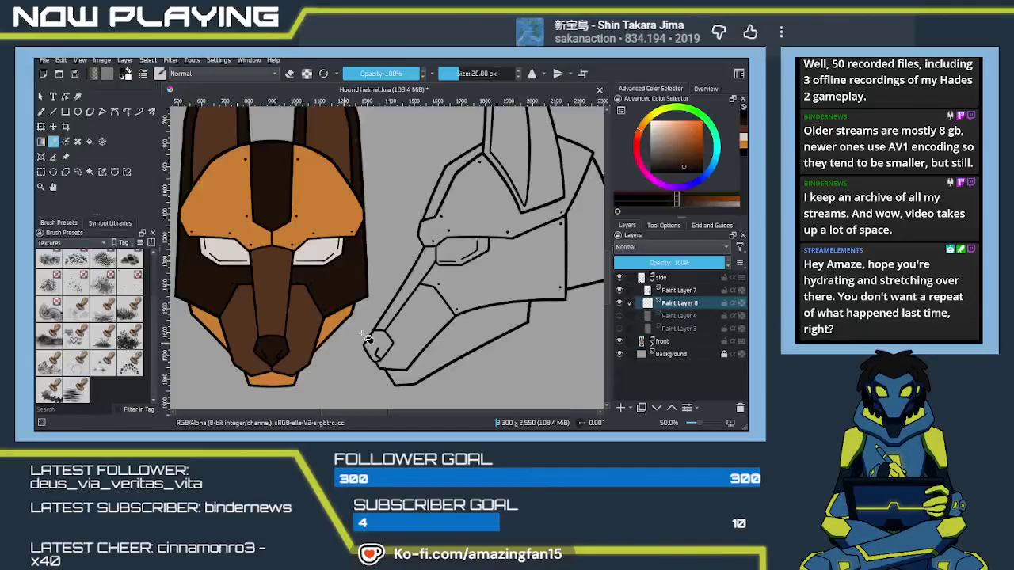
key(b)
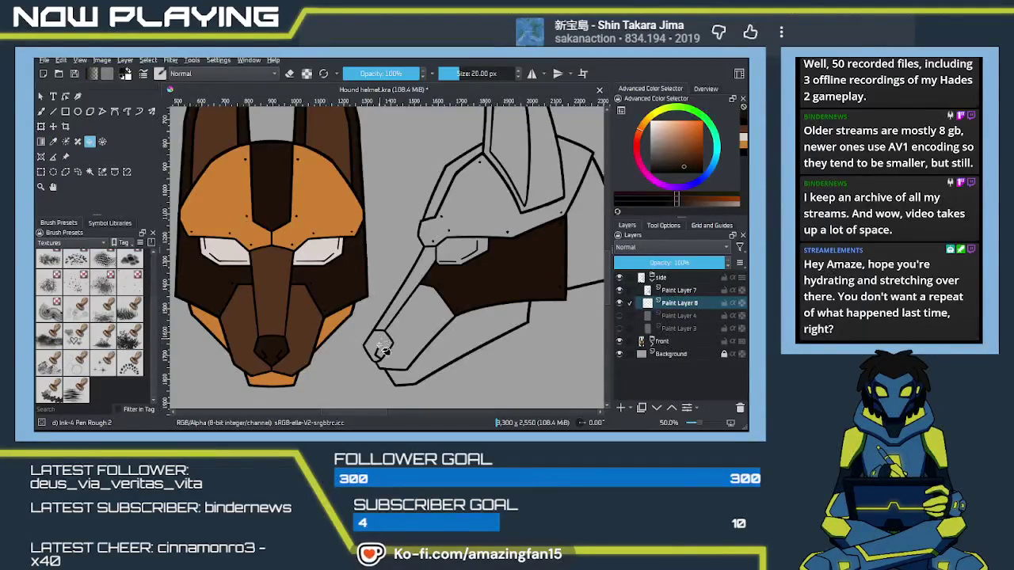
click(380, 349)
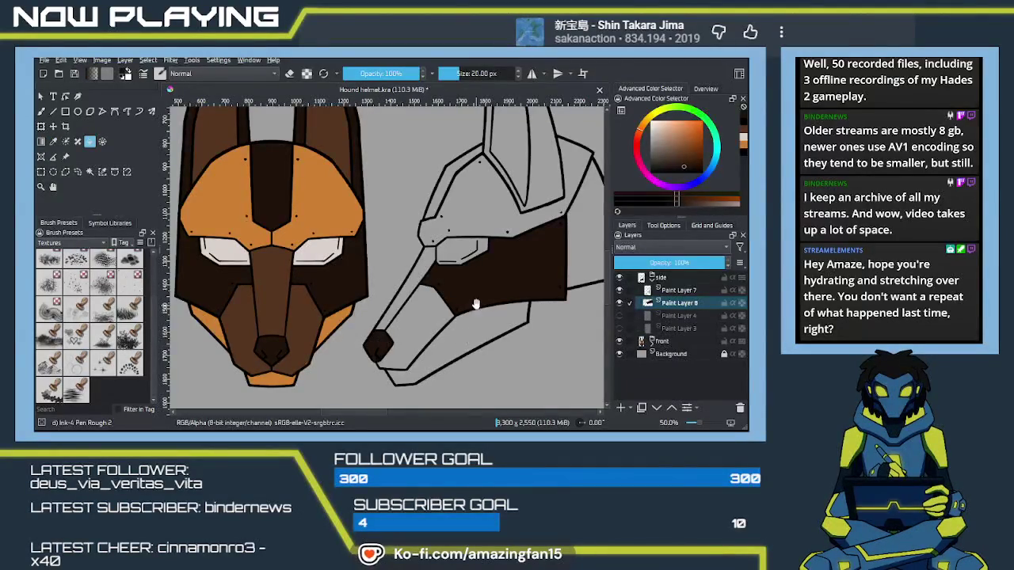
scroll(475, 349, up, 2)
click(538, 299)
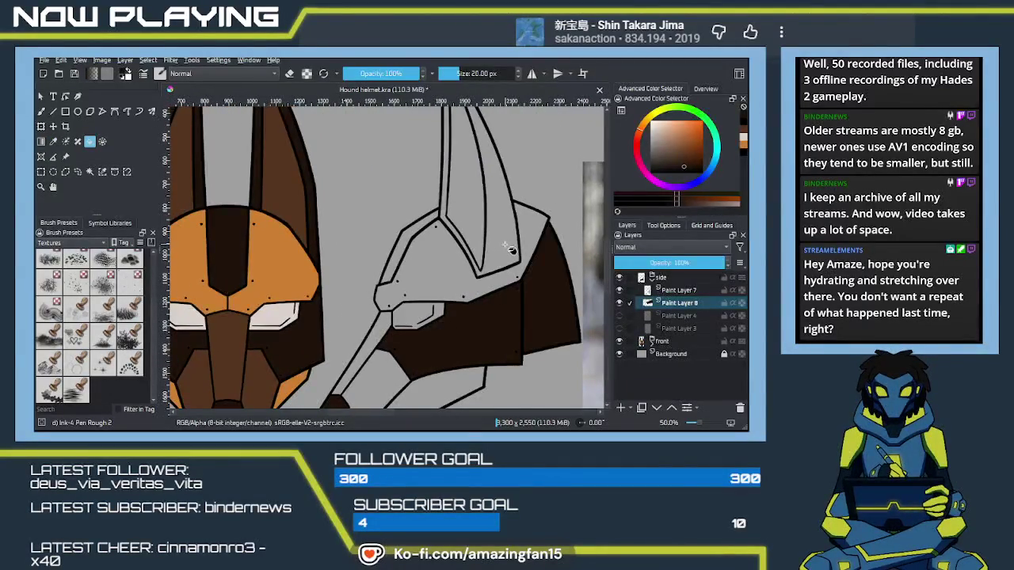
click(491, 260)
scroll(468, 285, down, 1)
click(462, 290)
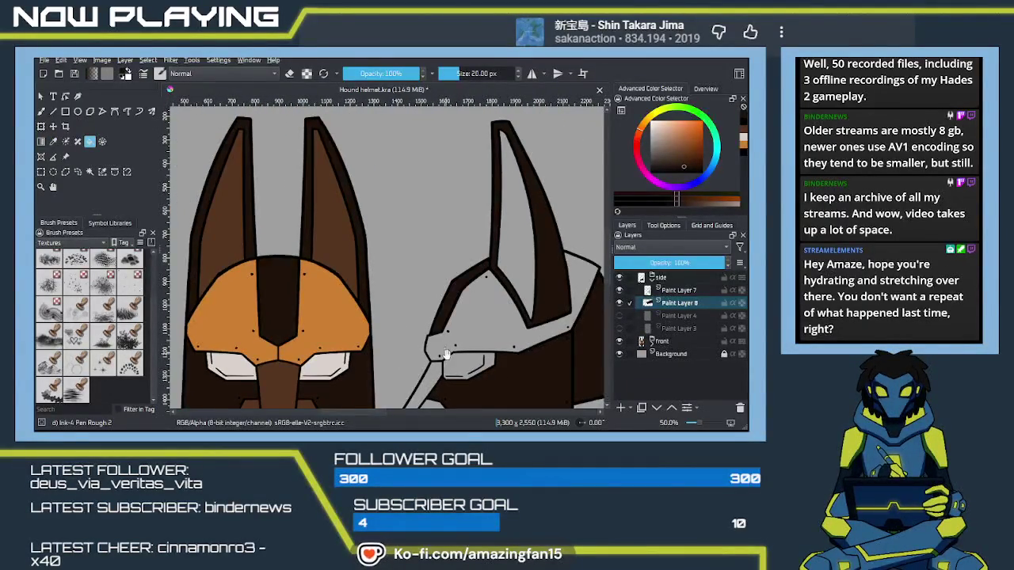
Step: Fill the side helmet's upper and lower snout brown and its thin ear strip dark
drag(496, 378, 452, 291)
scroll(451, 291, down, 1)
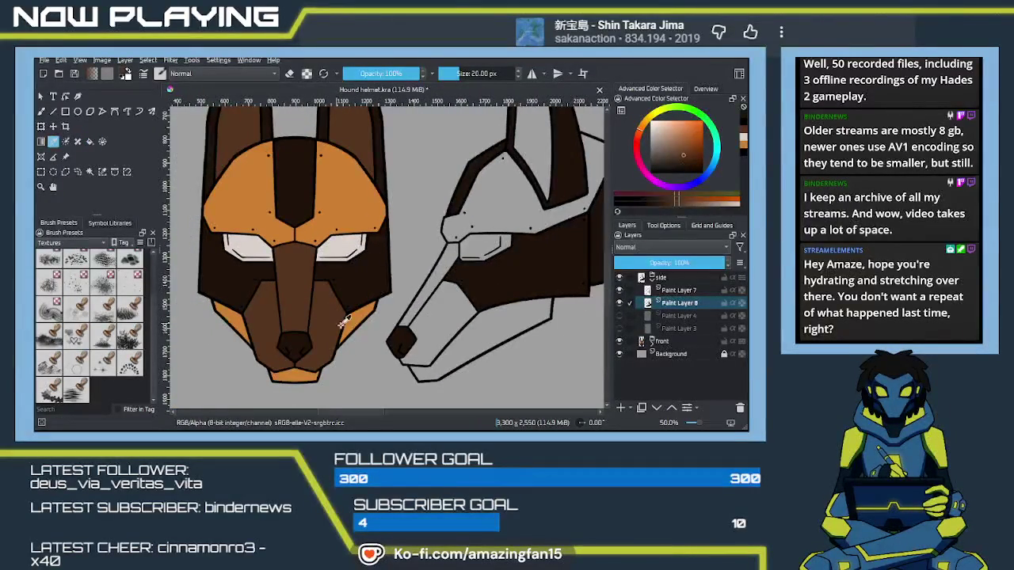
click(432, 307)
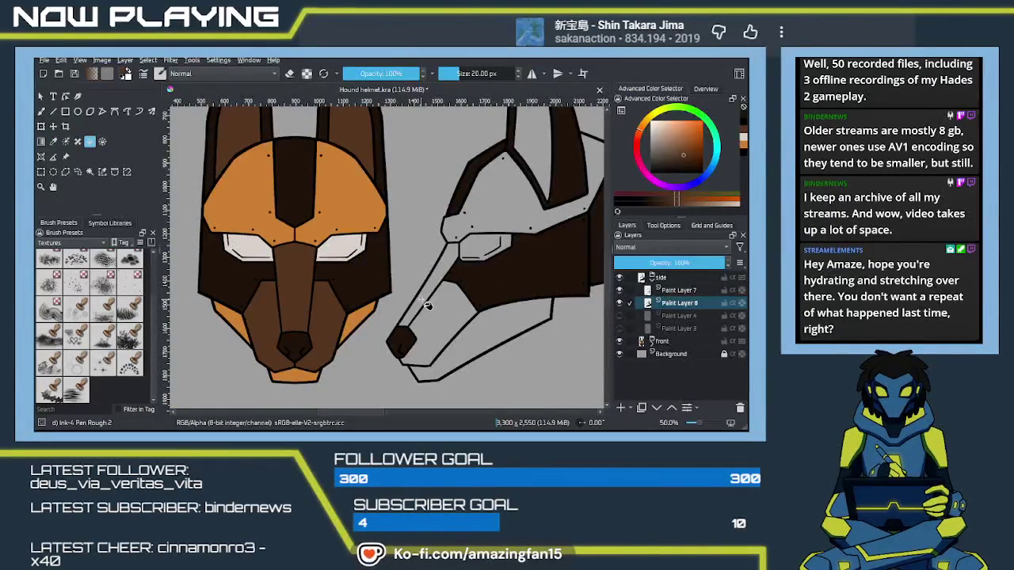
click(424, 299)
click(444, 325)
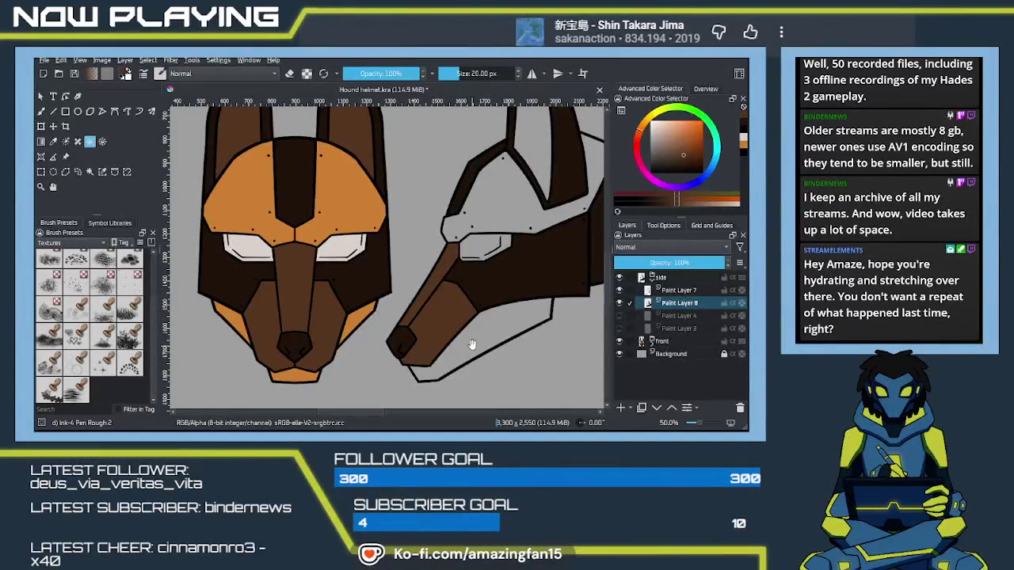
scroll(420, 332, up, 2)
scroll(415, 339, up, 2)
scroll(492, 272, up, 1)
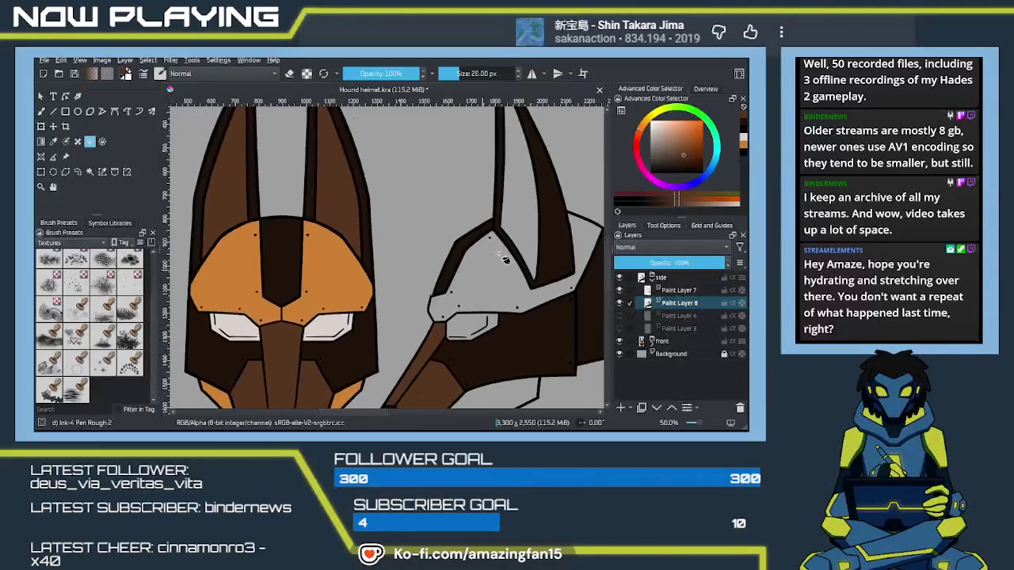
click(514, 236)
scroll(514, 235, up, 1)
scroll(491, 254, up, 1)
scroll(460, 269, down, 1)
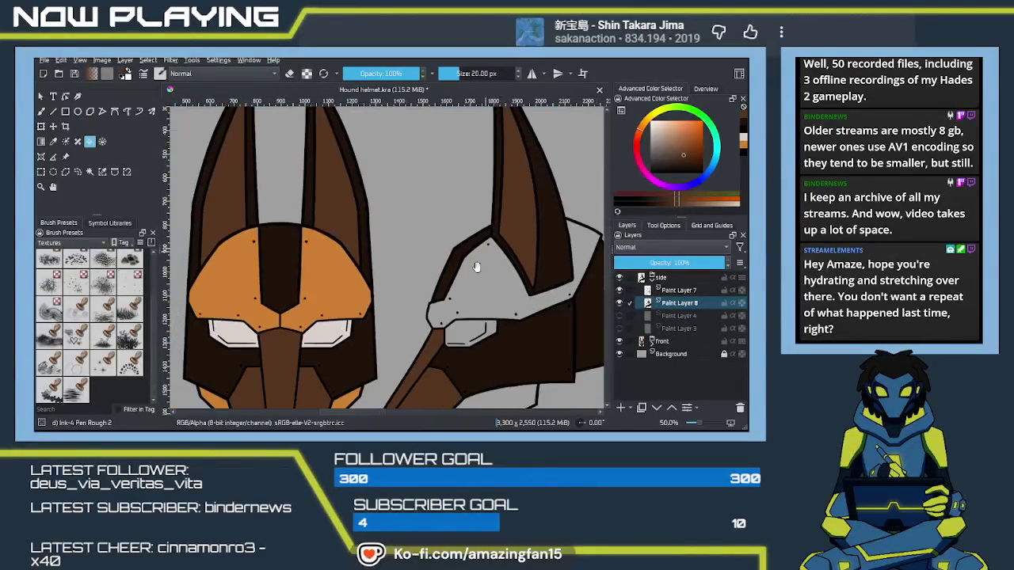
scroll(438, 283, down, 1)
Step: Sample the front helmet's orange and fill the side helmet's upper panel and lower jaw with it
key(p)
click(361, 230)
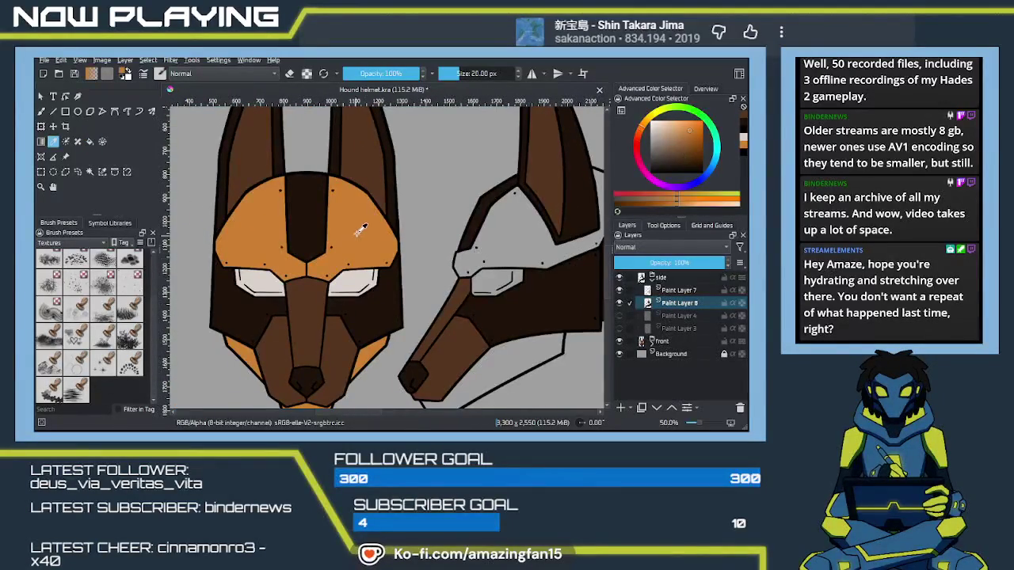
scroll(428, 305, up, 1)
key(f)
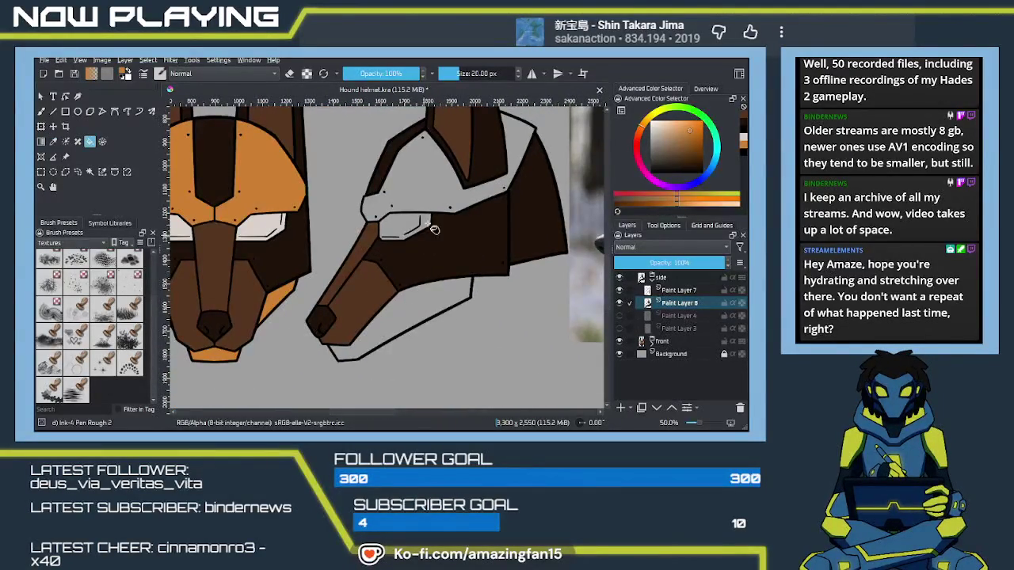
click(438, 191)
click(420, 333)
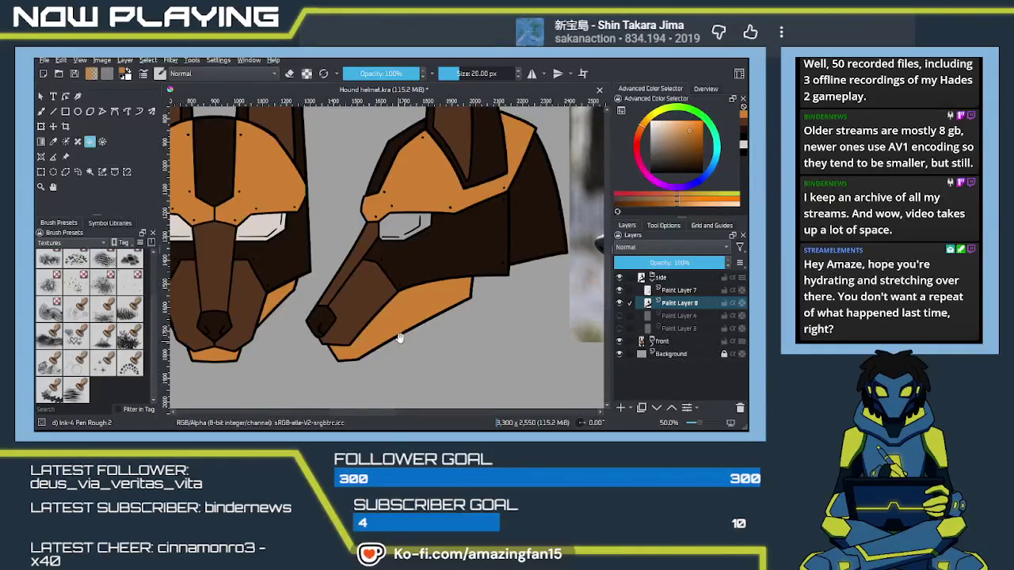
scroll(421, 363, up, 1)
scroll(421, 363, up, 1)
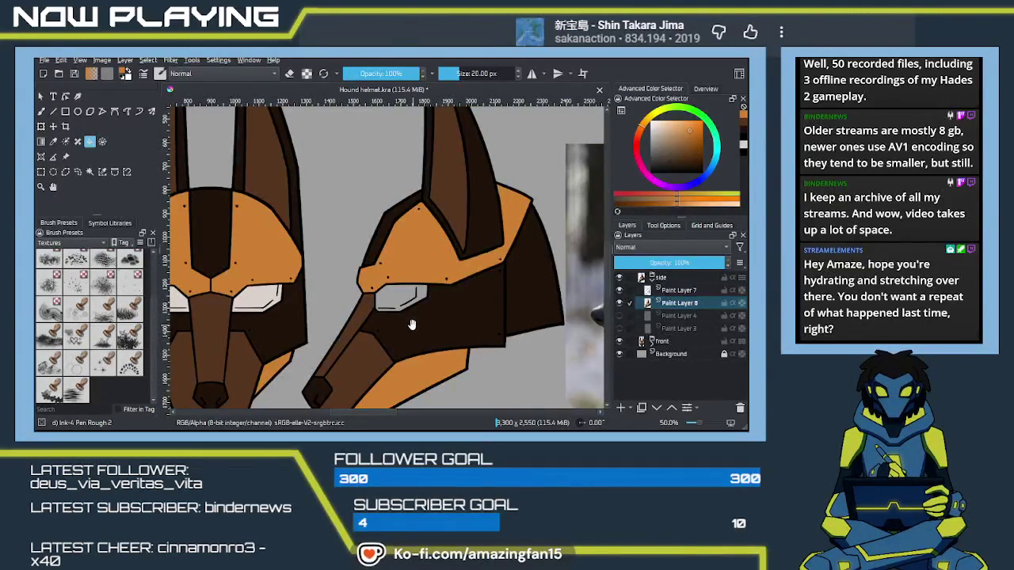
scroll(396, 320, up, 1)
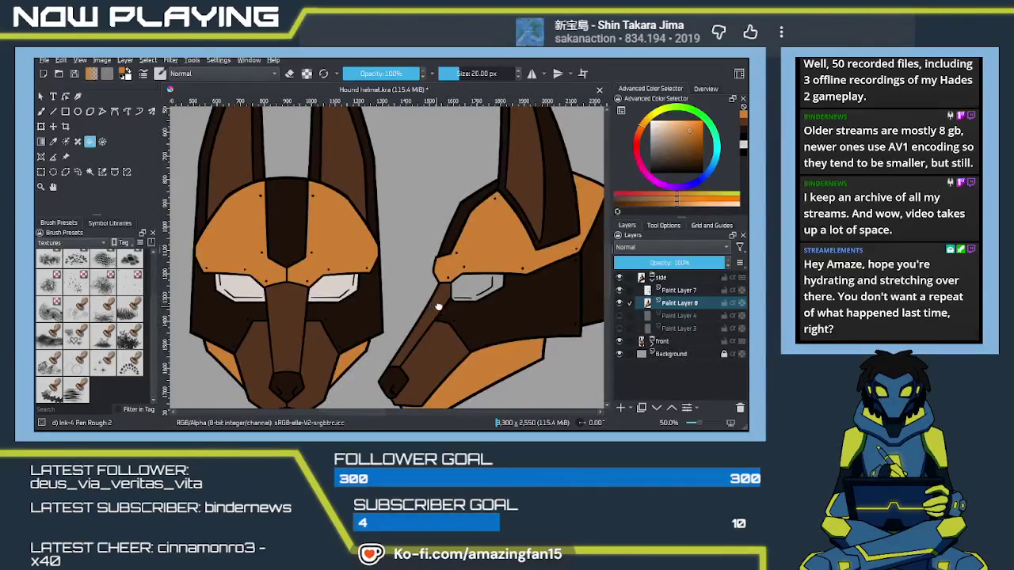
scroll(410, 311, down, 1)
scroll(410, 312, up, 1)
scroll(410, 311, down, 1)
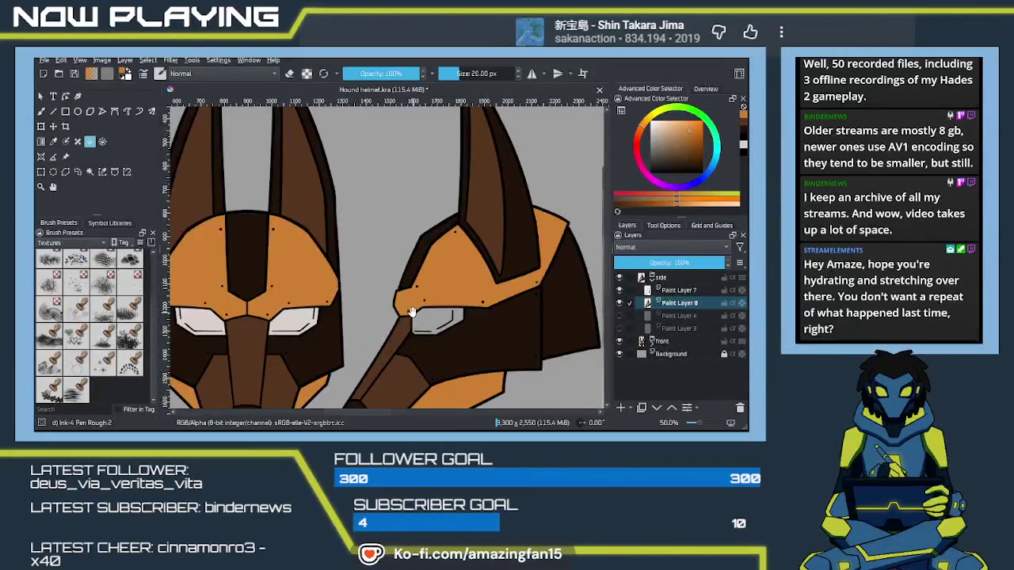
scroll(410, 312, up, 1)
scroll(420, 314, down, 1)
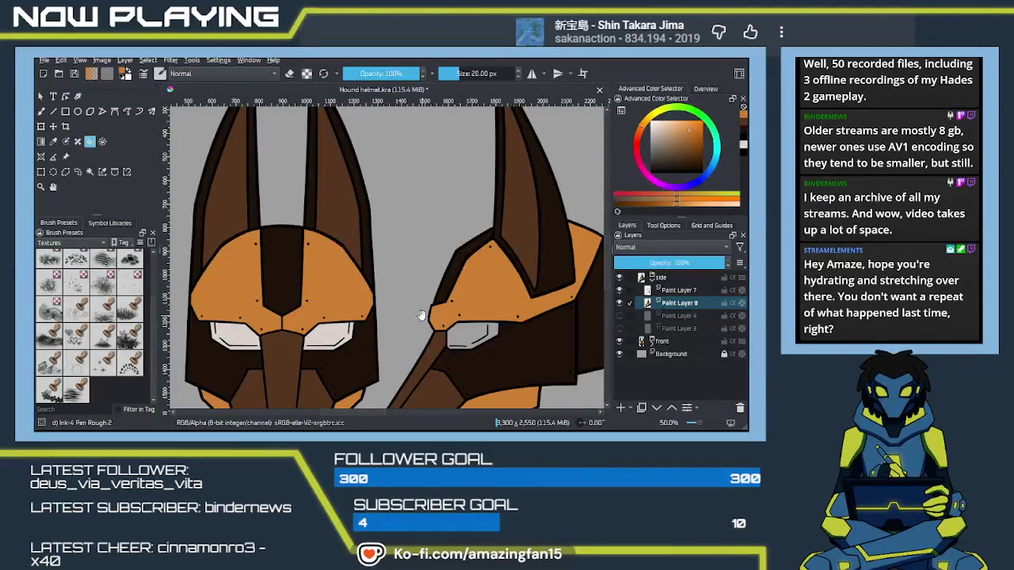
scroll(420, 309, up, 1)
scroll(420, 308, up, 1)
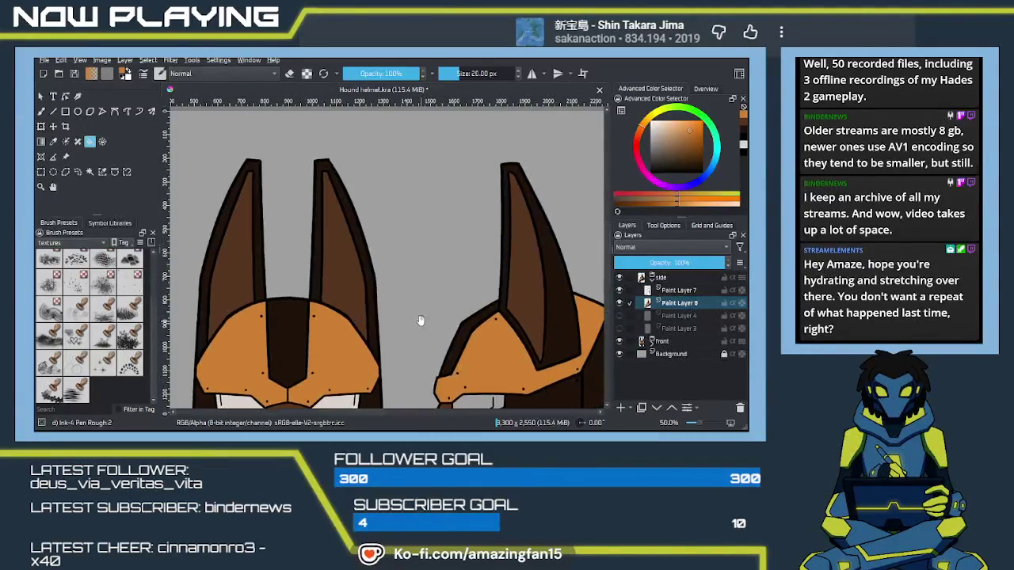
scroll(426, 318, up, 1)
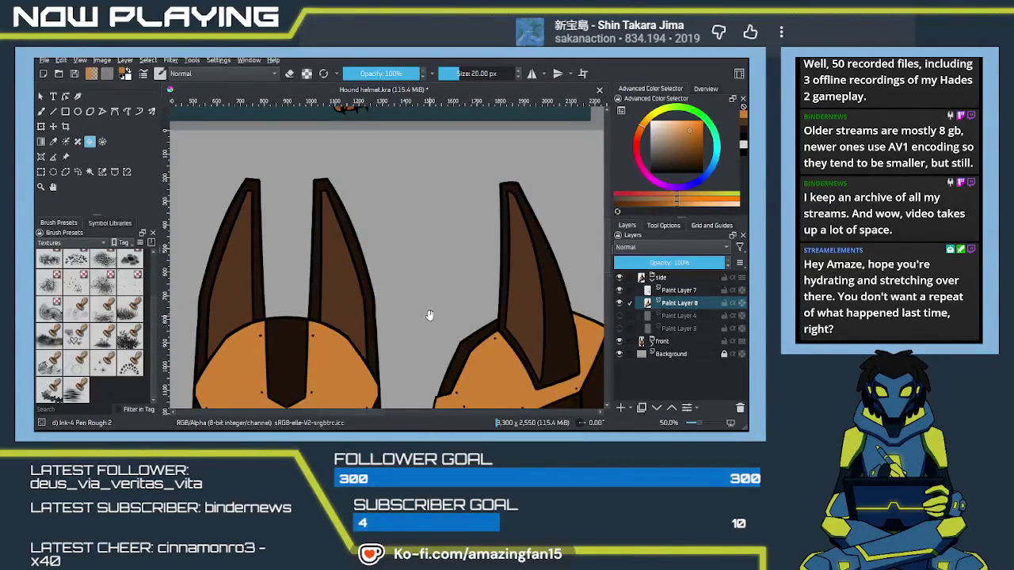
scroll(434, 293, down, 5)
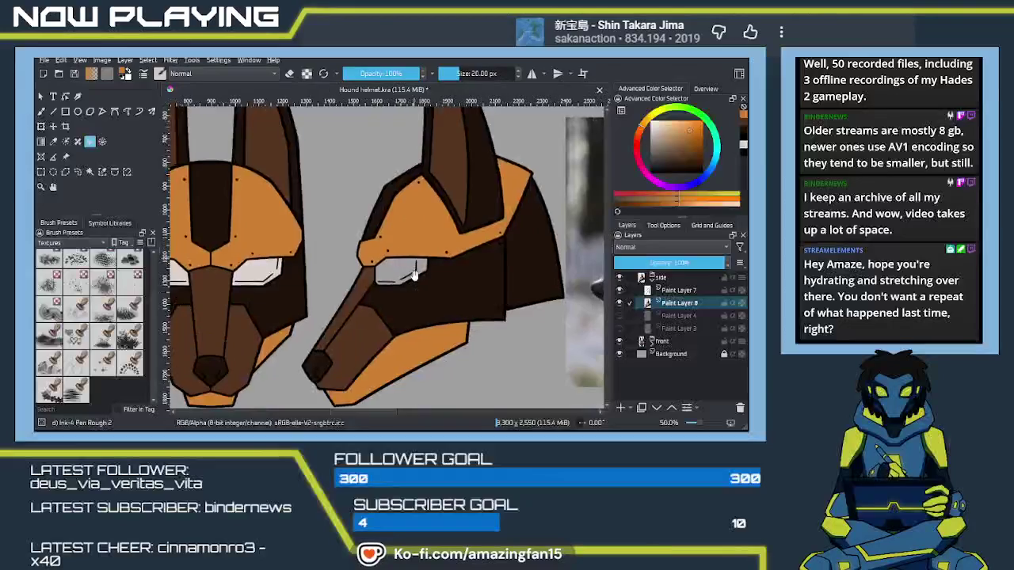
scroll(432, 269, down, 1)
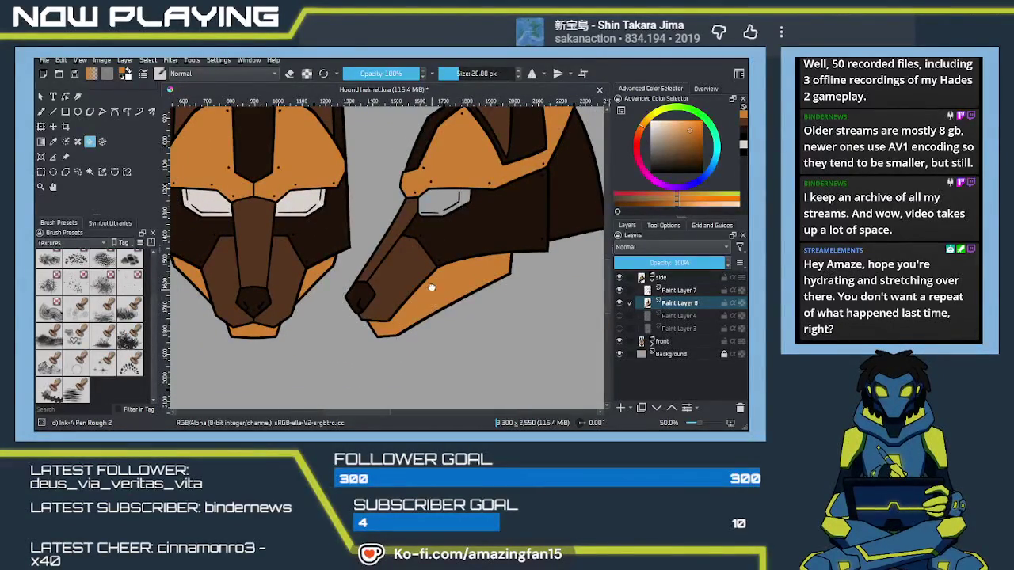
Step: Give the side helmet a pale white eye sampled from the front helmet
drag(423, 247, 441, 306)
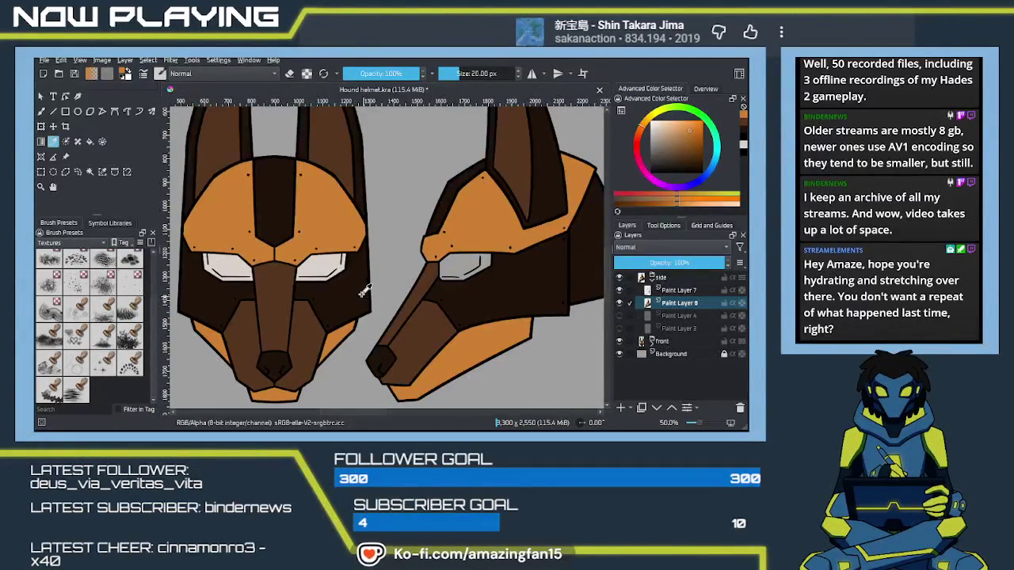
ctrl+click(365, 301)
click(464, 268)
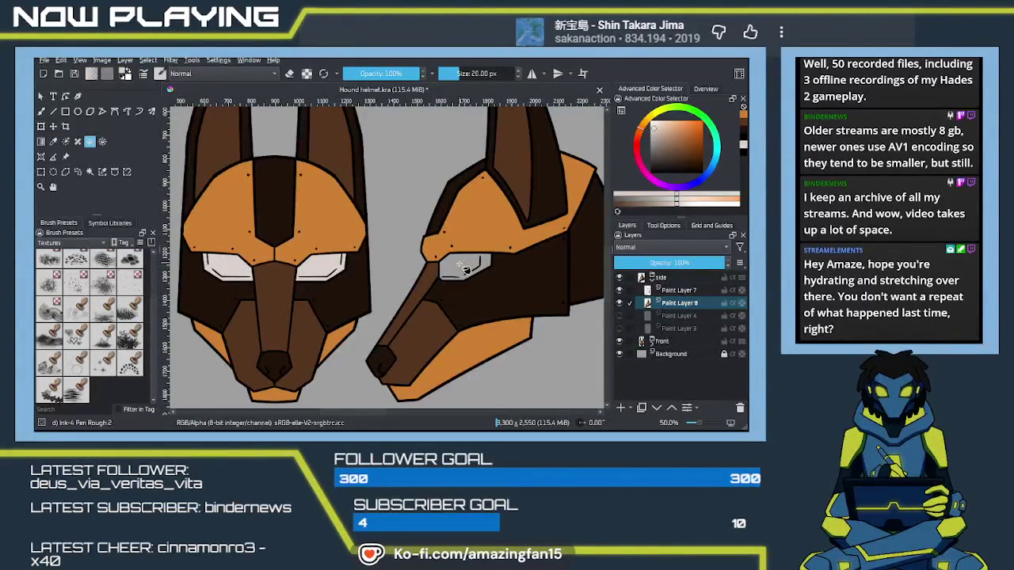
scroll(466, 300, down, 1)
scroll(465, 302, down, 1)
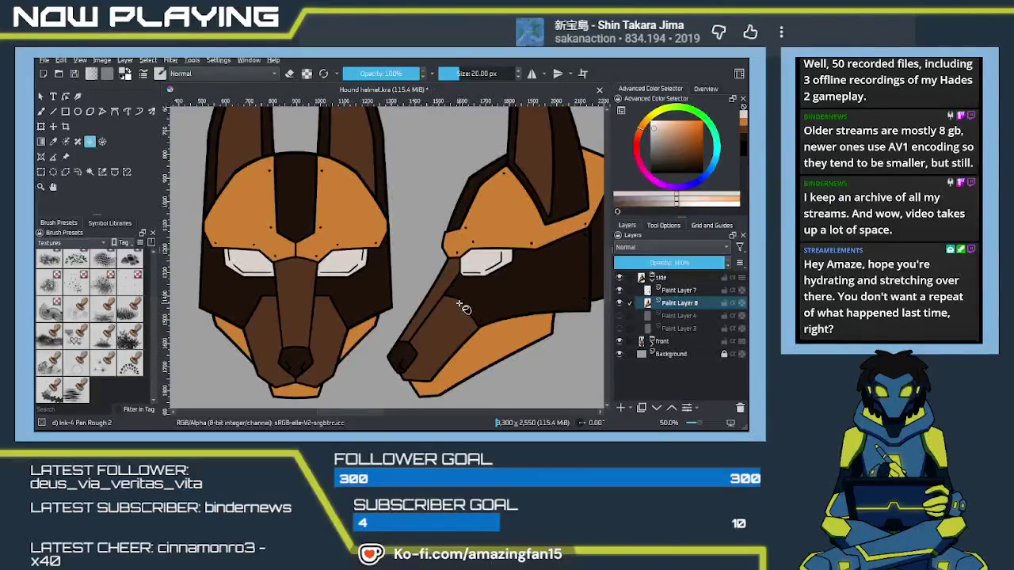
scroll(462, 306, down, 1)
scroll(459, 311, down, 1)
scroll(461, 310, down, 1)
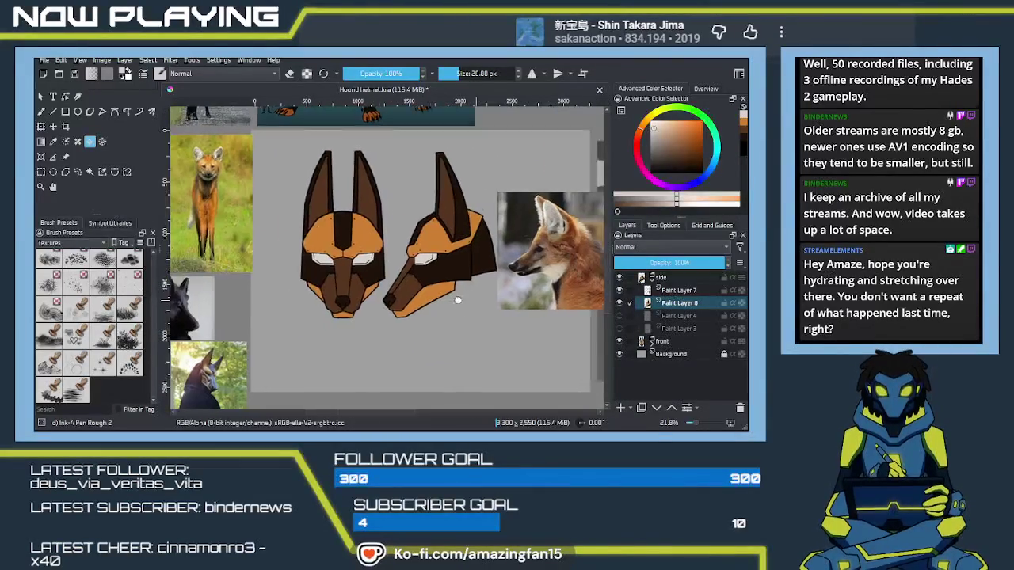
Step: Move the fox reference photo up to the canvas top and collapse the 'side' layer group
mouse_move(462, 310)
mouse_down()
mouse_move(318, 306)
mouse_move(405, 292)
mouse_up()
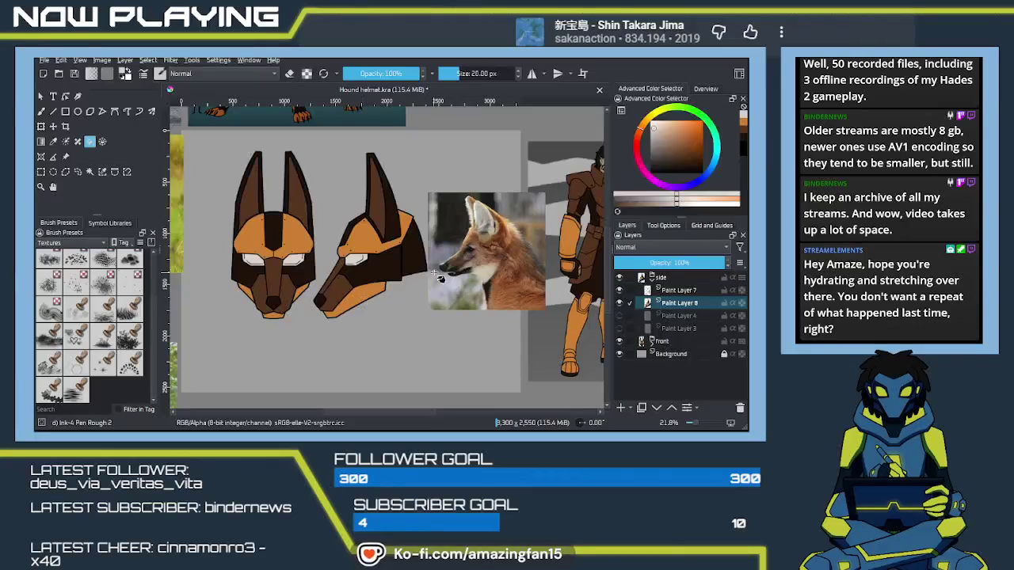
click(66, 156)
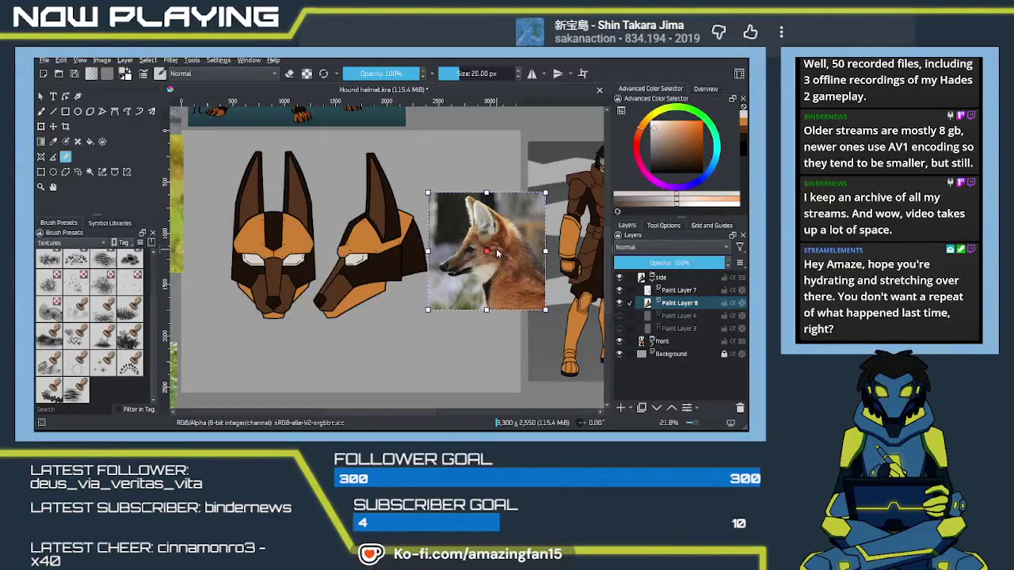
mouse_move(496, 239)
mouse_down()
mouse_move(523, 75)
mouse_move(366, 268)
mouse_up()
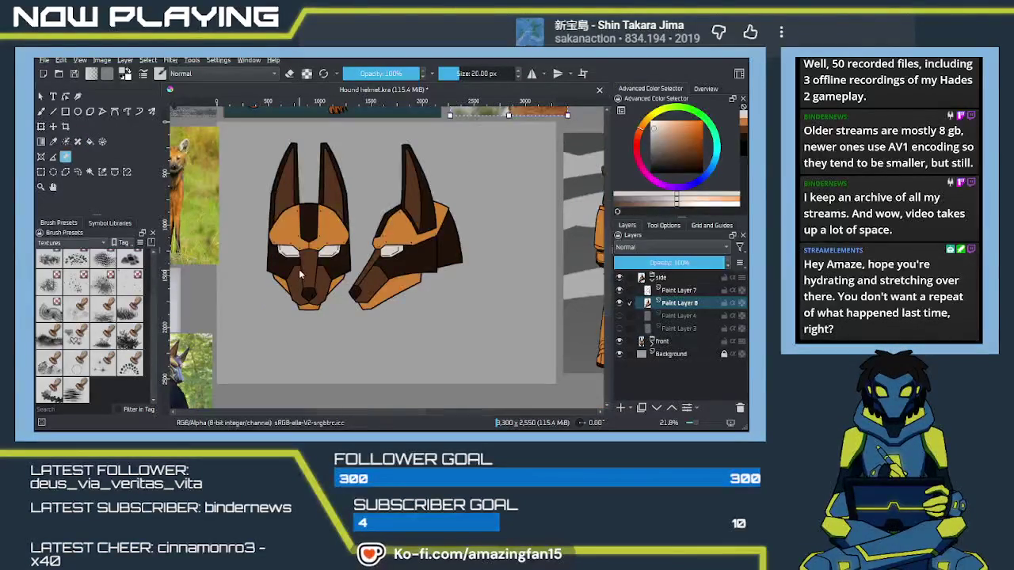
click(409, 248)
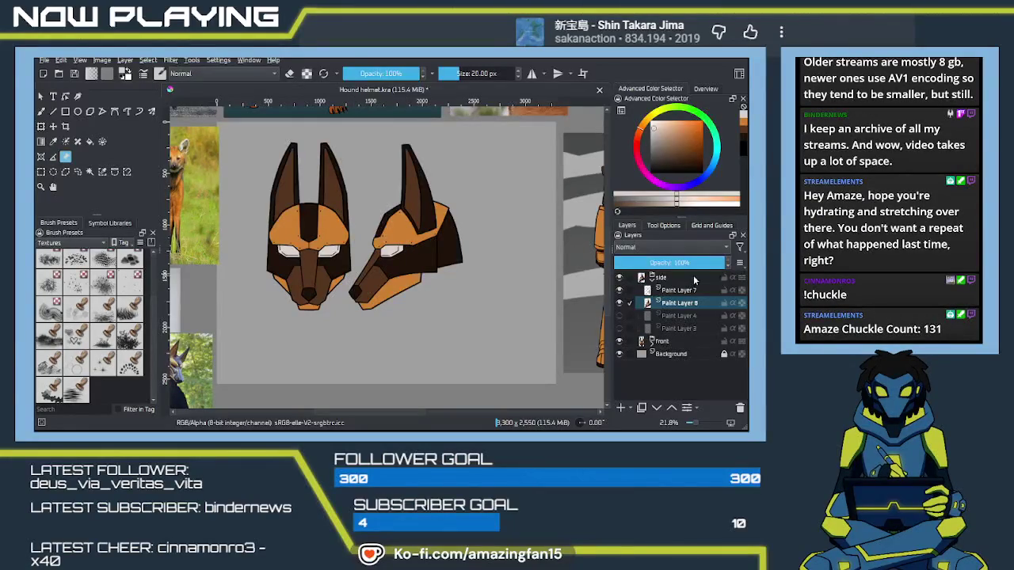
click(670, 279)
click(651, 278)
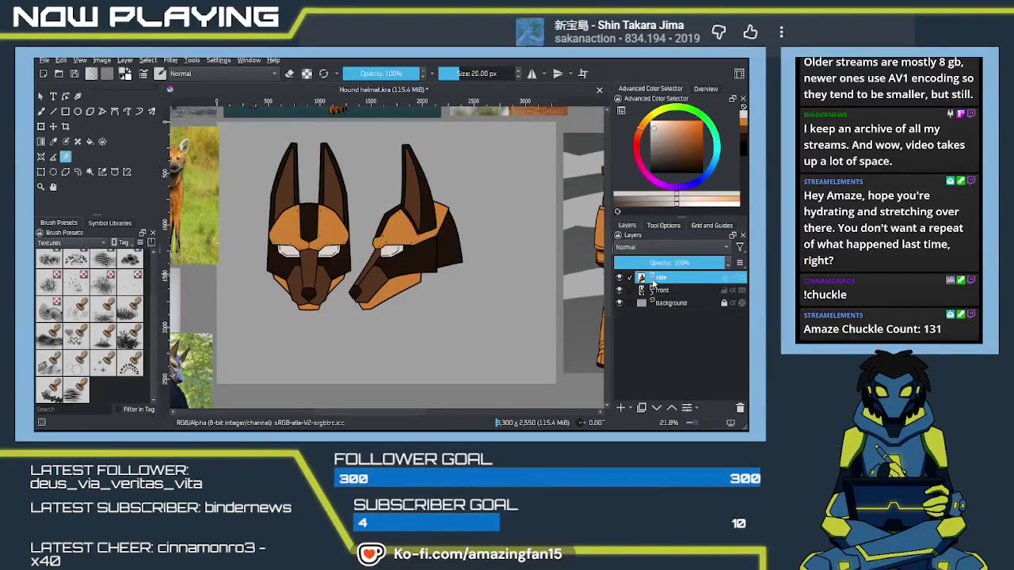
Step: Transform the side helmet to shift it slightly to the right
key(ctrl+t)
mouse_move(426, 259)
mouse_down()
mouse_move(470, 260)
mouse_move(485, 325)
mouse_move(494, 303)
mouse_up()
key(Return)
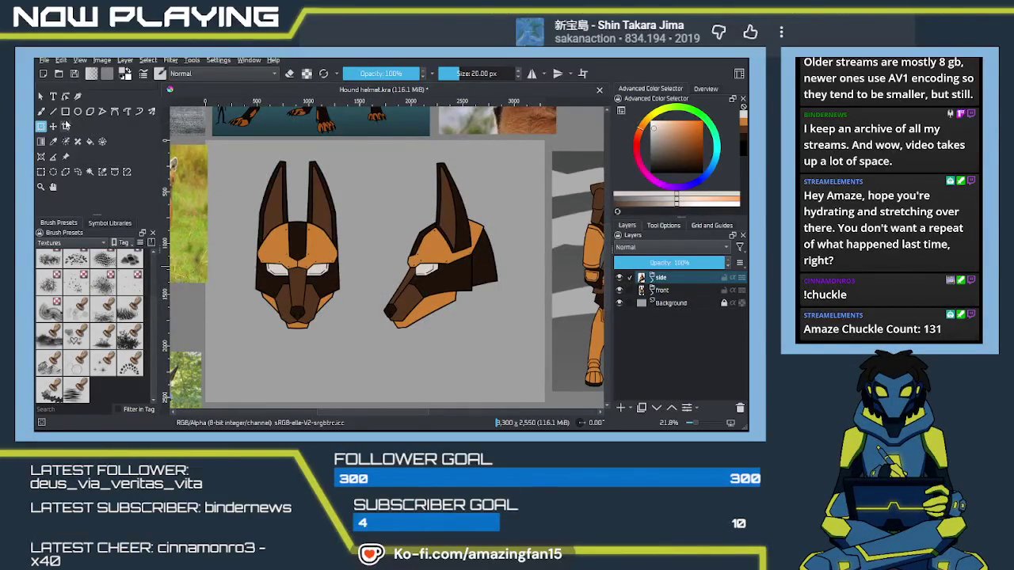
Step: Crop the canvas to 3,300 × 1,805 px, trimming the empty area below the helmets
click(374, 150)
scroll(356, 392, down, 1)
drag(359, 374, 361, 311)
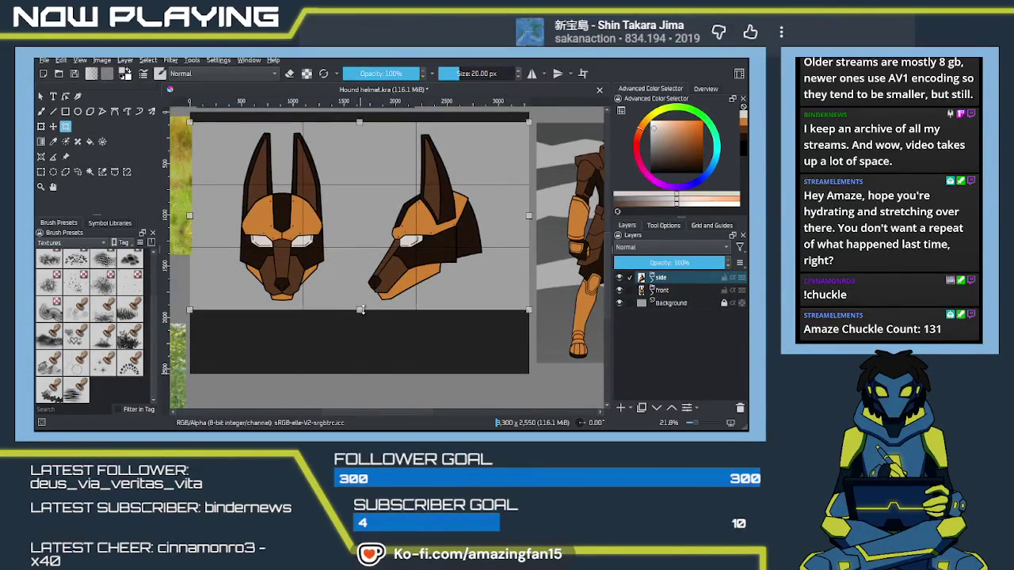
scroll(369, 309, right, 8)
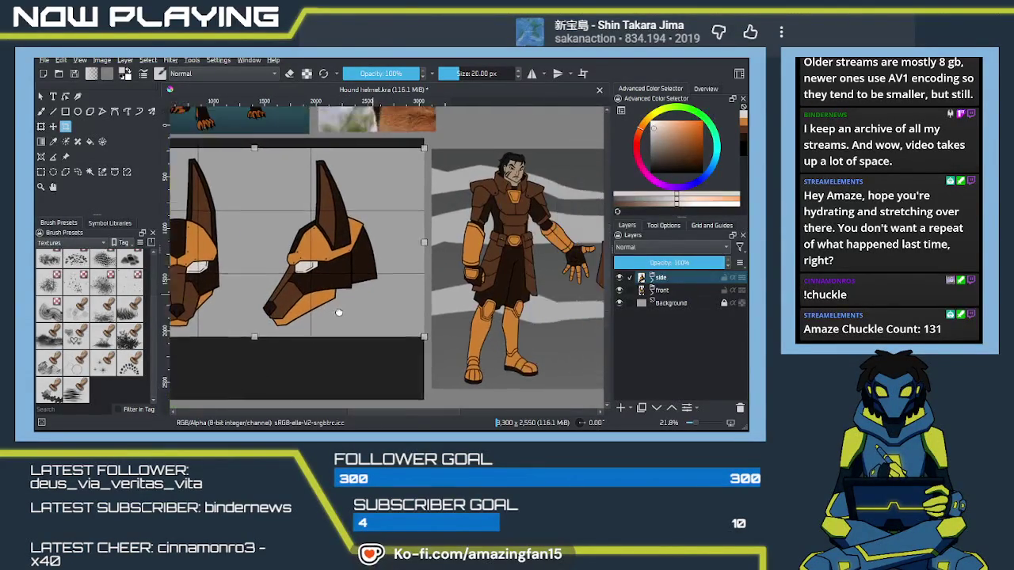
scroll(378, 309, left, 2)
scroll(372, 269, left, 2)
scroll(368, 230, left, 2)
scroll(362, 174, left, 2)
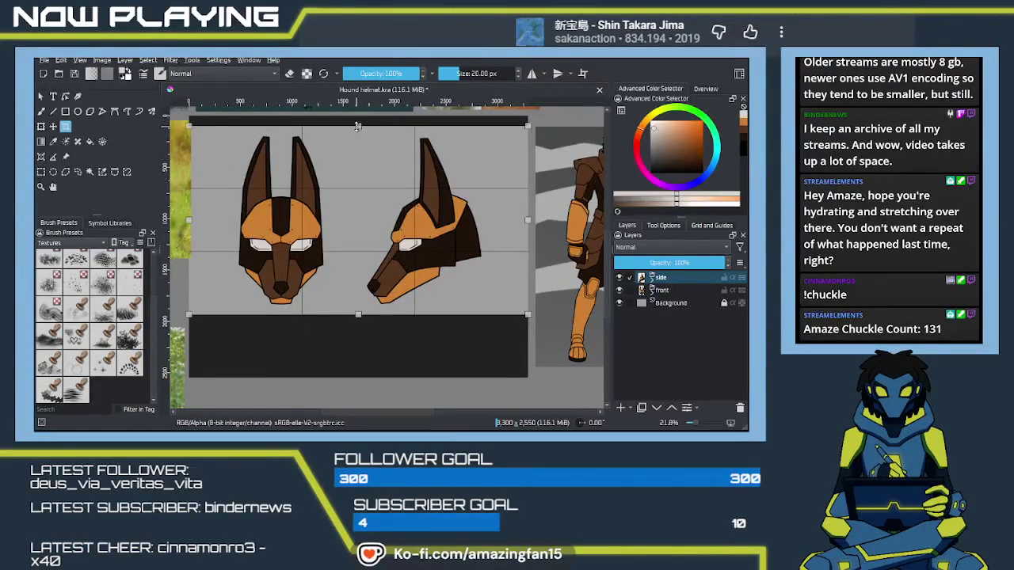
drag(358, 126, 358, 129)
key(Return)
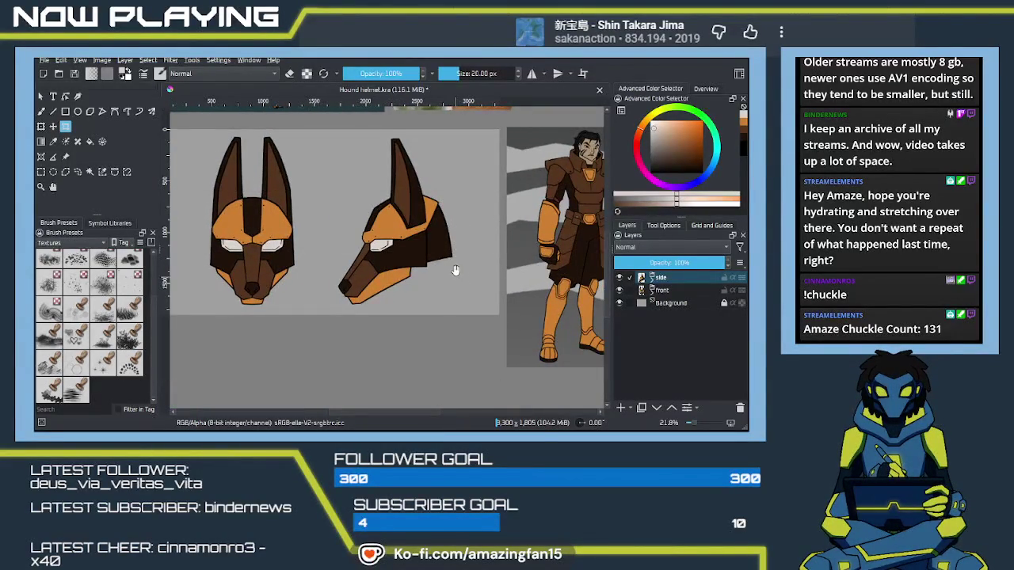
scroll(456, 275, left, 2)
scroll(456, 275, up, 1)
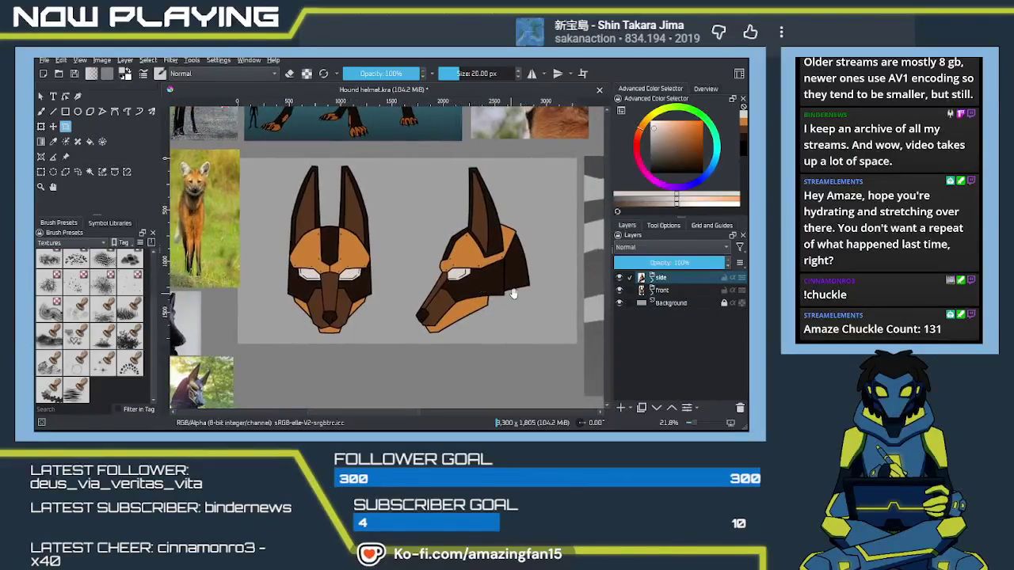
Step: Sample the character sheet's dark grey background and add a new layer above Background
scroll(506, 293, right, 2)
scroll(499, 293, right, 2)
scroll(491, 294, right, 2)
scroll(488, 294, down, 1)
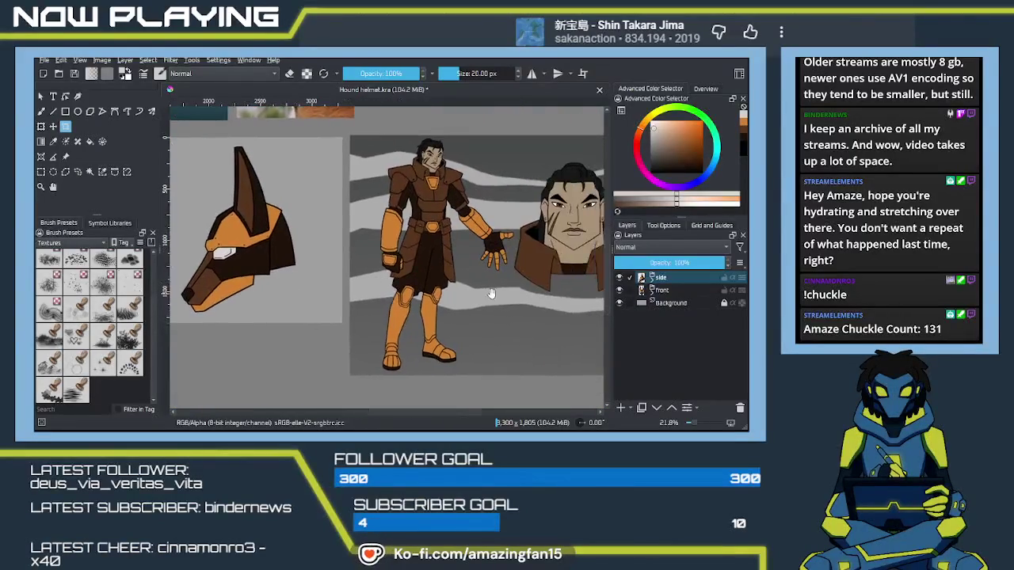
scroll(475, 295, right, 1)
scroll(444, 298, right, 1)
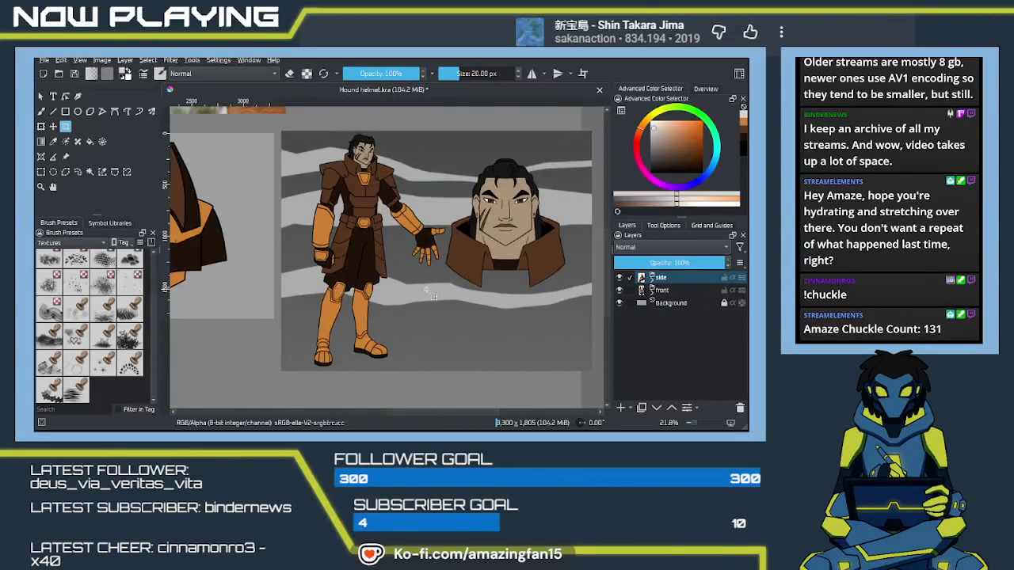
ctrl+click(446, 230)
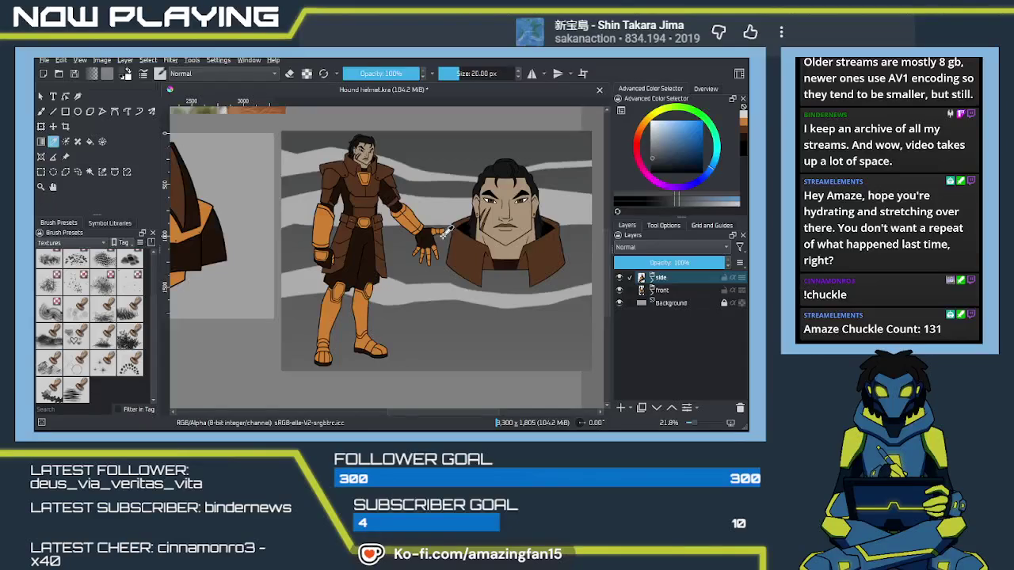
ctrl+click(459, 291)
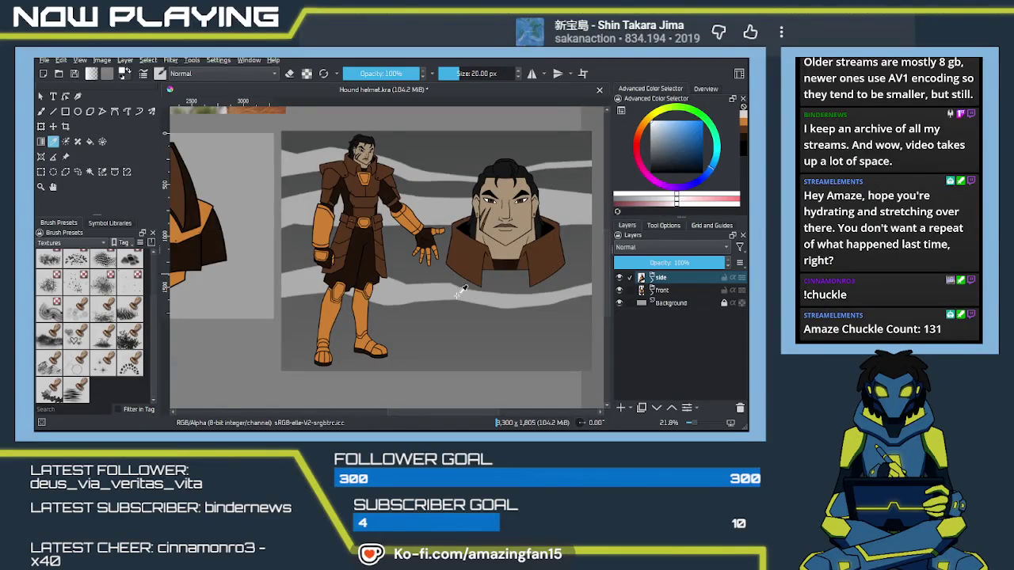
ctrl+click(457, 363)
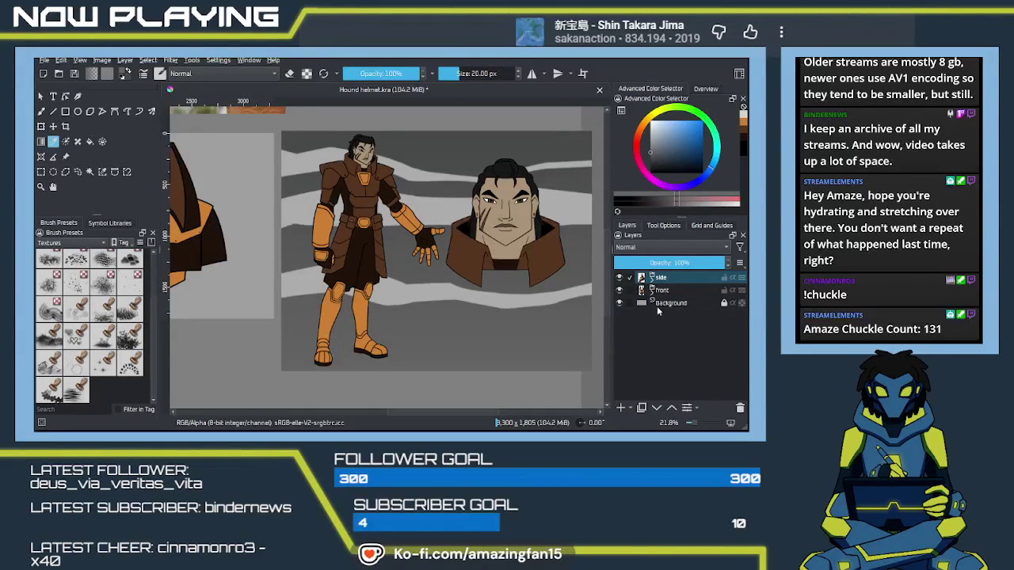
click(657, 305)
click(620, 408)
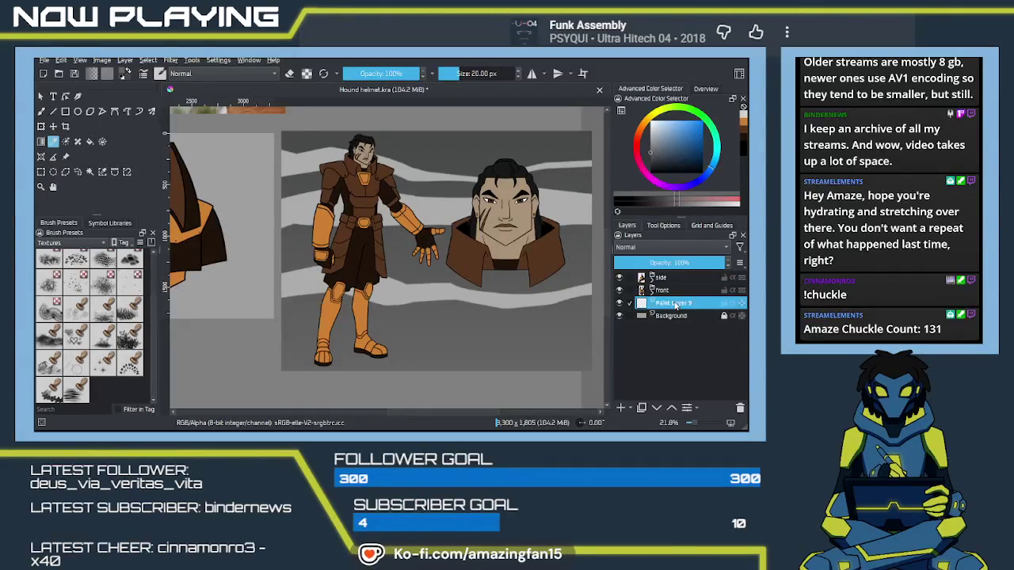
Step: Rename the new layer to 'bg'
double_click(672, 305)
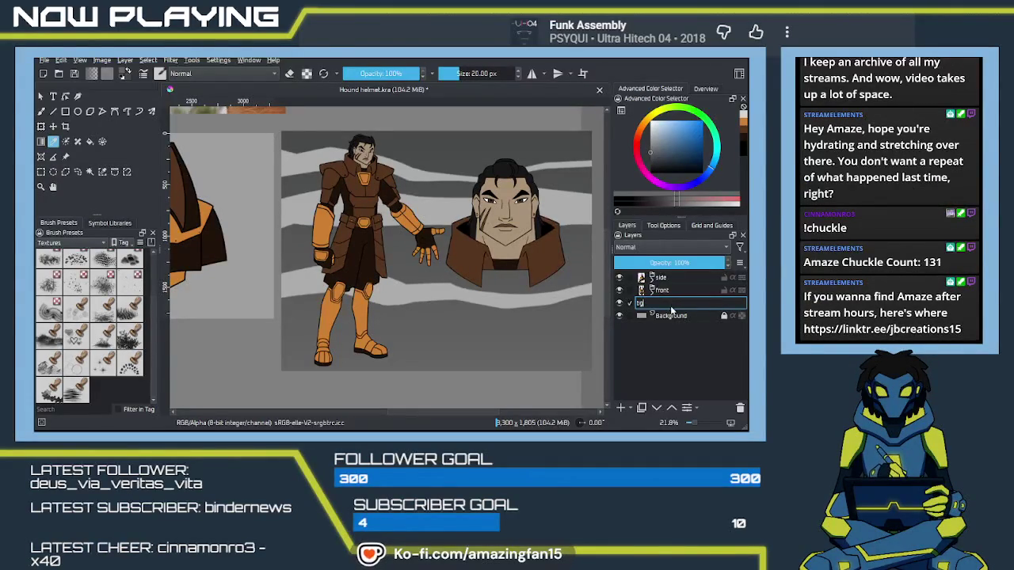
key(Return)
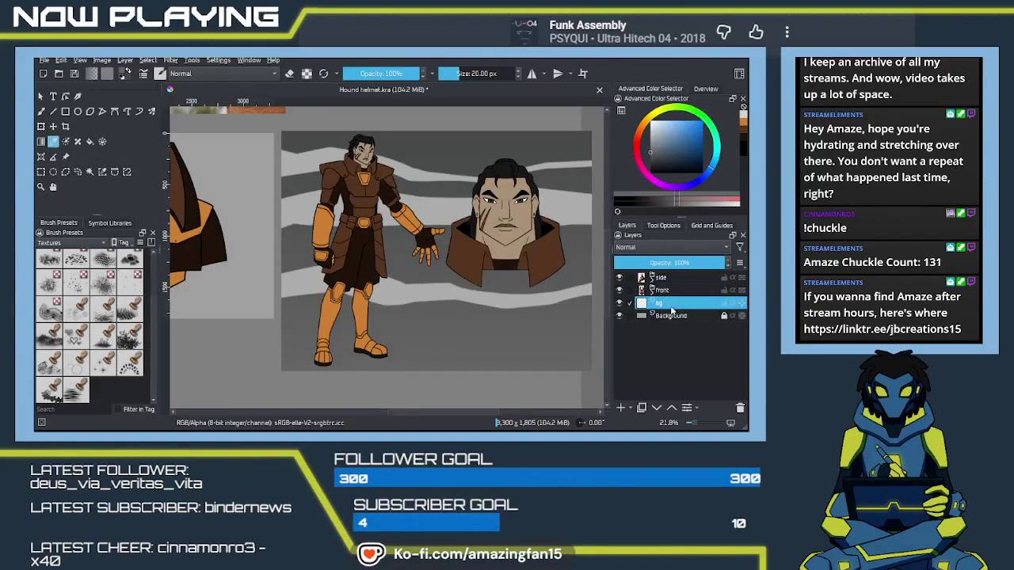
scroll(327, 253, down, 2)
drag(327, 253, 378, 248)
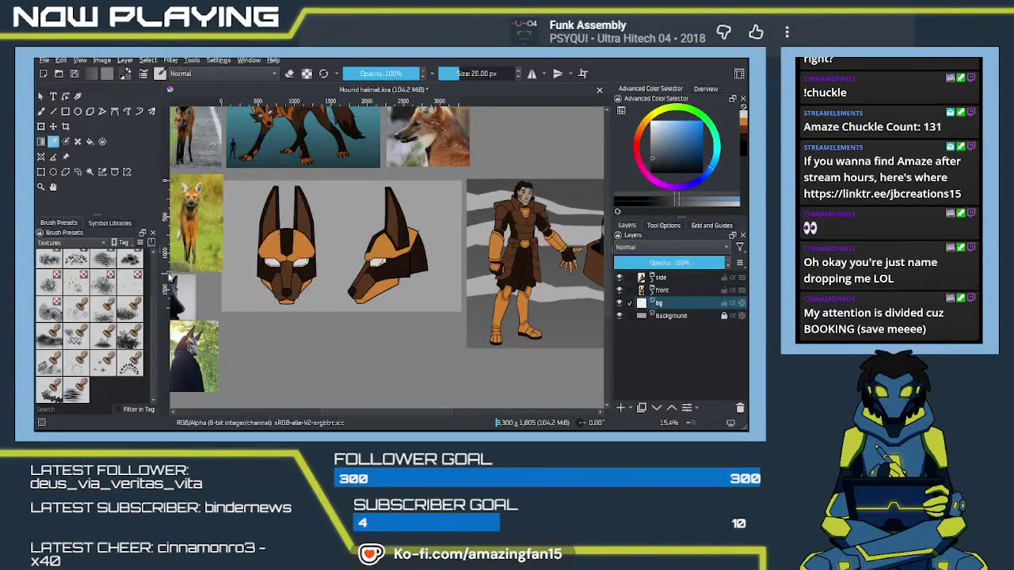
Step: Fill the bg layer with a vertical dark grey gradient behind the helmets, then add another layer
click(41, 141)
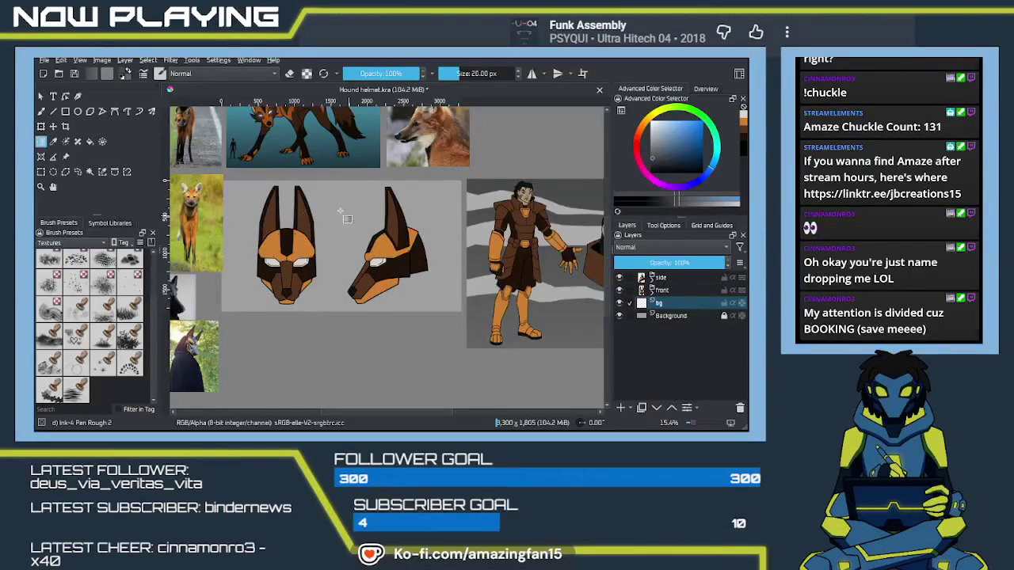
drag(350, 180, 347, 316)
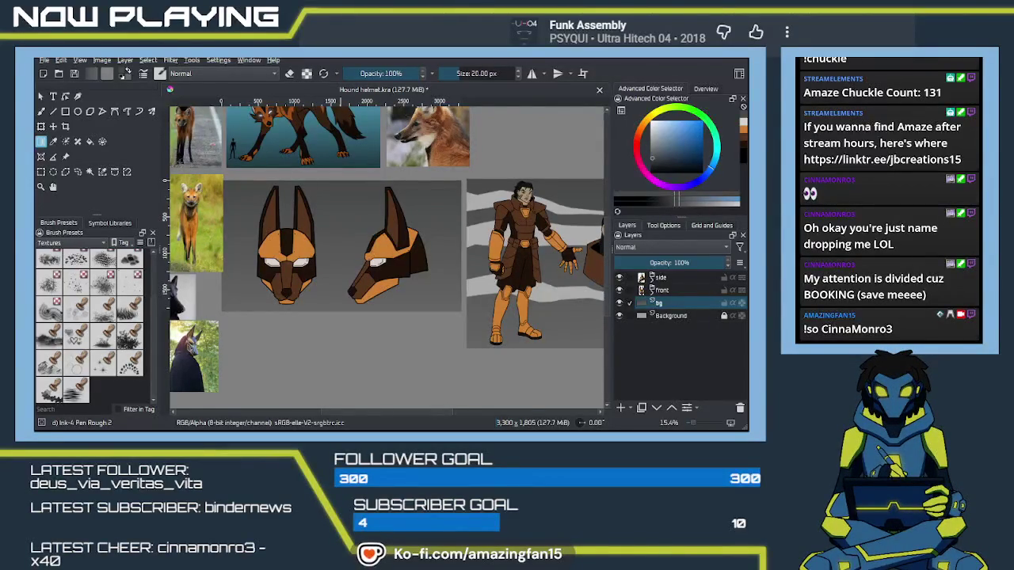
click(646, 351)
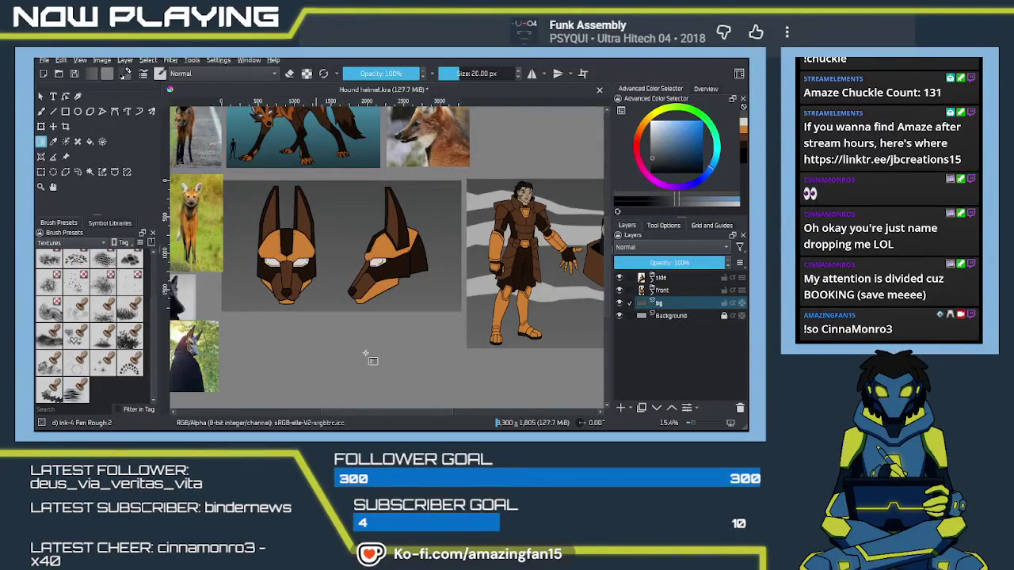
click(620, 407)
Step: Name the new layer 'bg2', sample a lighter grey and enlarge the ink pen brush
double_click(664, 304)
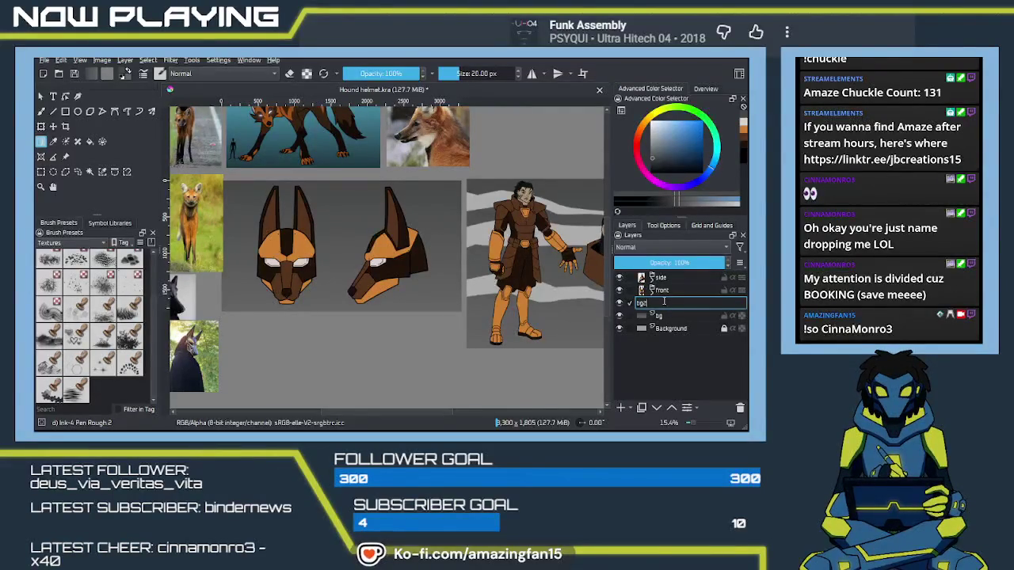
key(Return)
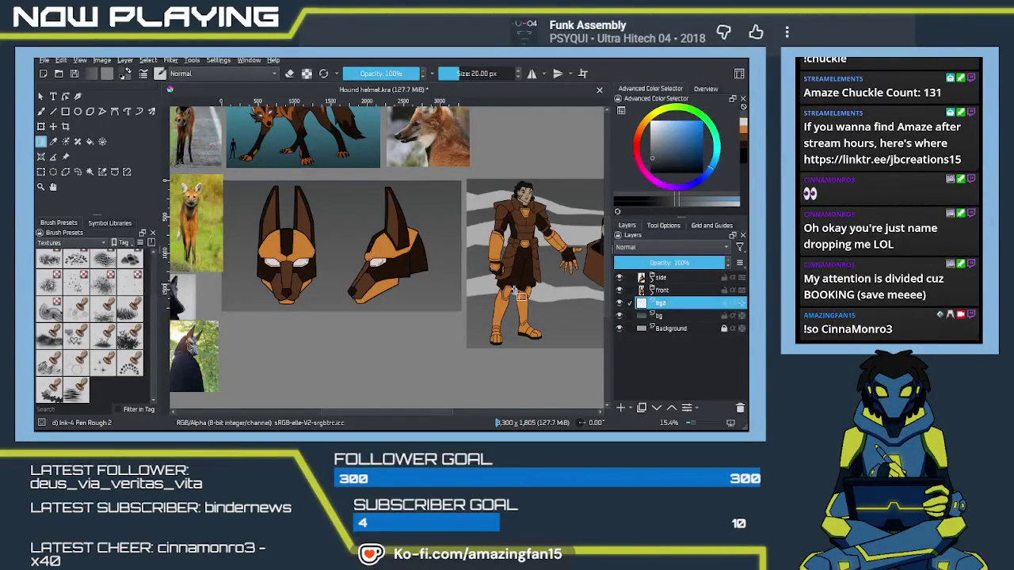
key(p)
click(552, 234)
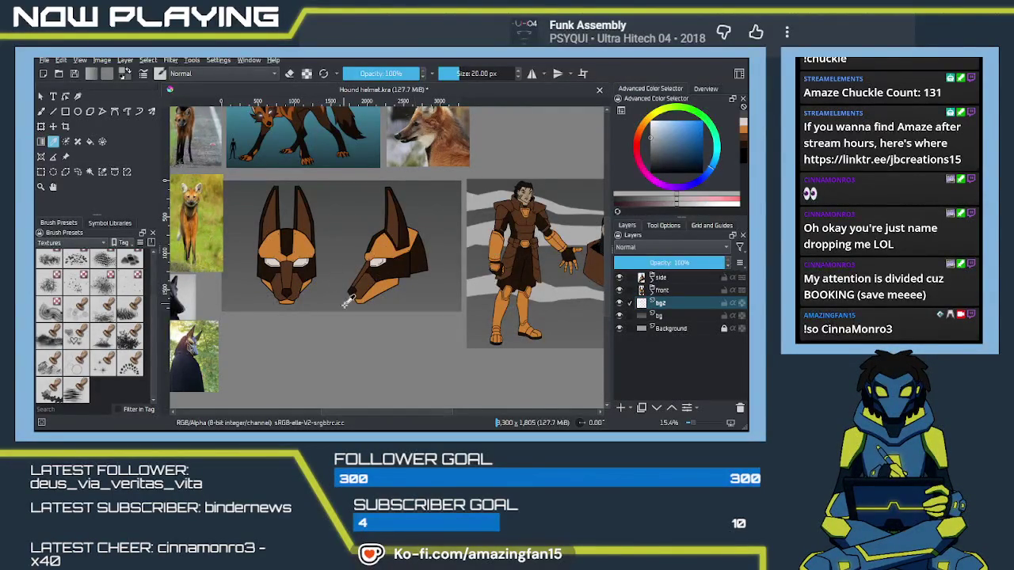
key(b)
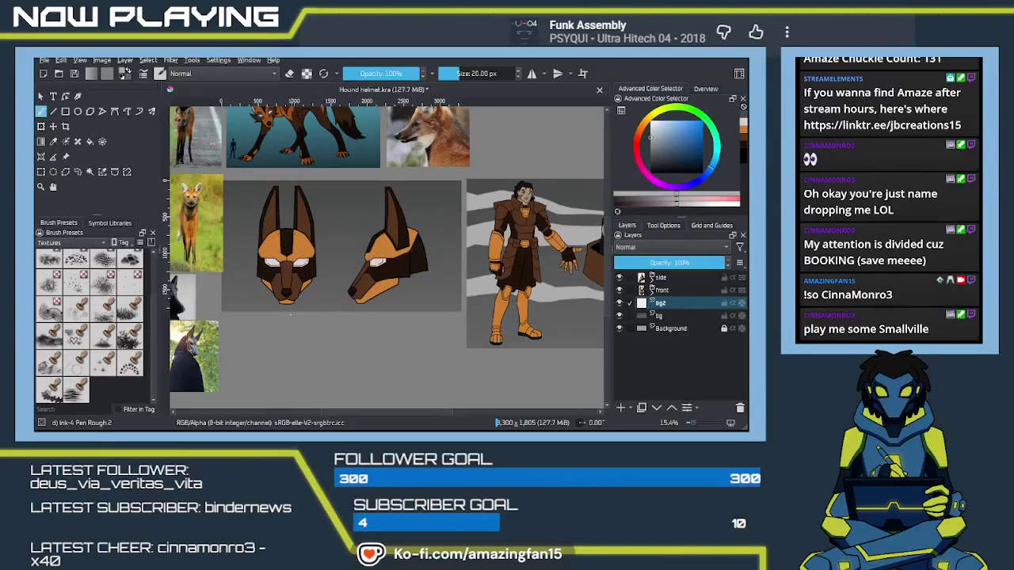
key(bracketright)
key(bracketright)
key(bracketright)
key(bracketright)
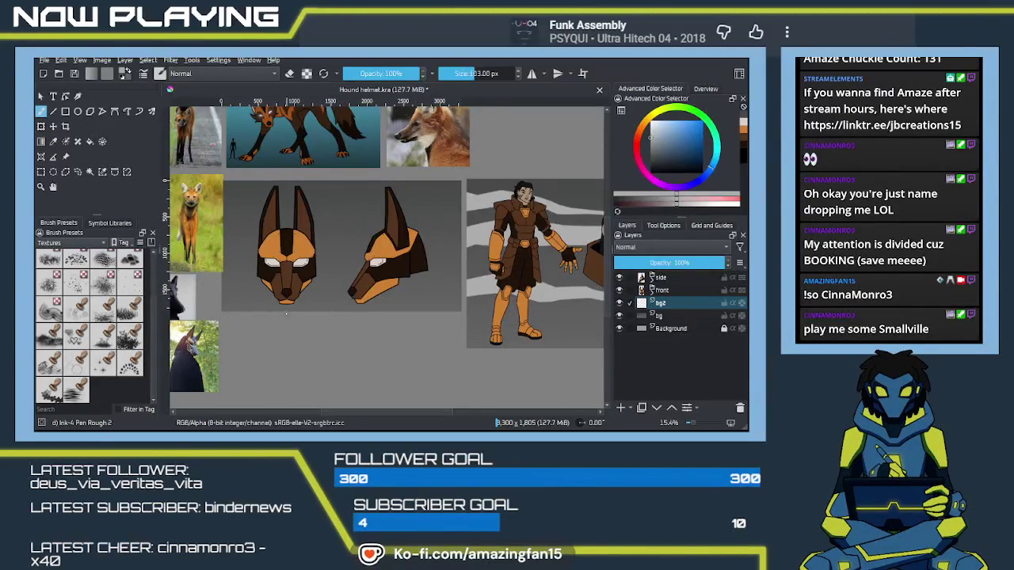
key(bracketright)
Step: Paint light grey wavy streaks across the backdrop behind and left of the helmets
mouse_move(226, 247)
mouse_down()
mouse_move(355, 228)
mouse_move(455, 249)
mouse_up()
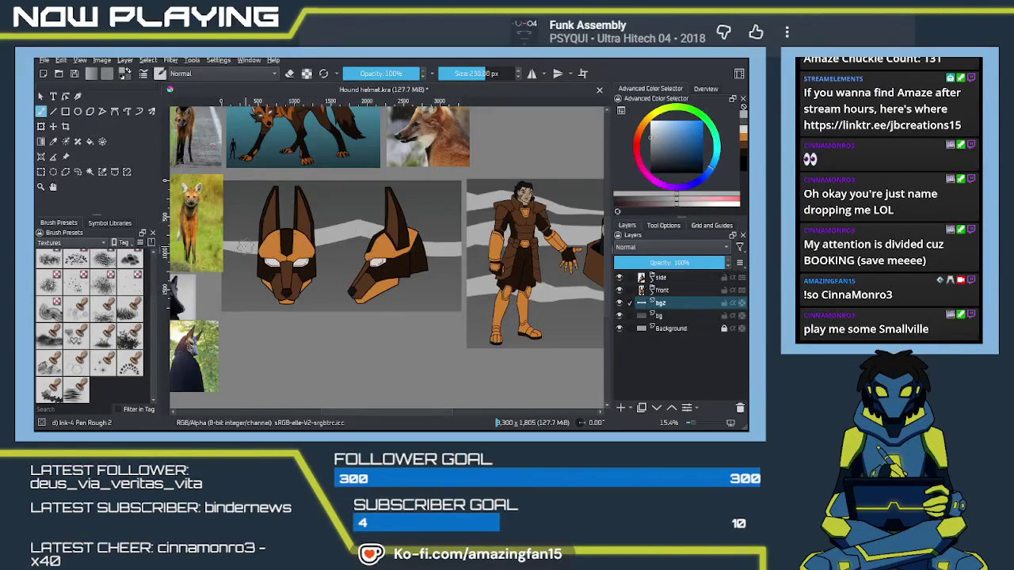
mouse_move(226, 258)
mouse_down()
mouse_move(349, 246)
mouse_move(454, 260)
mouse_up()
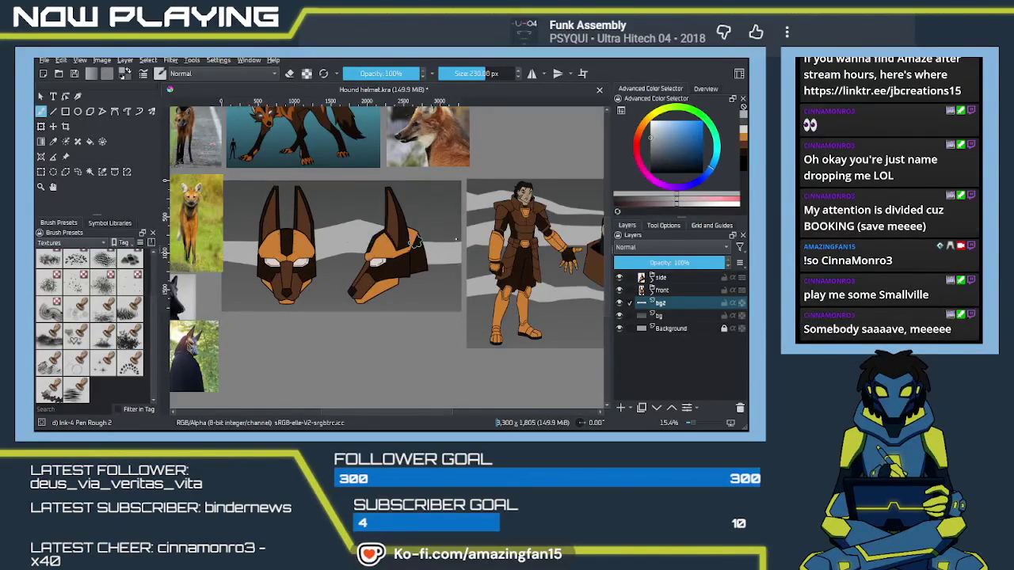
drag(262, 233, 244, 227)
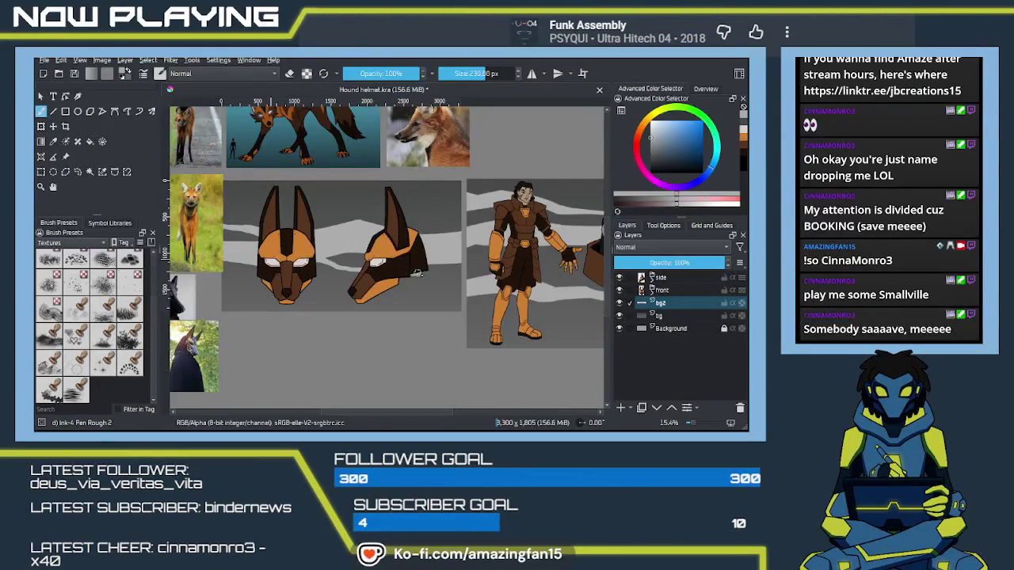
drag(276, 261, 269, 263)
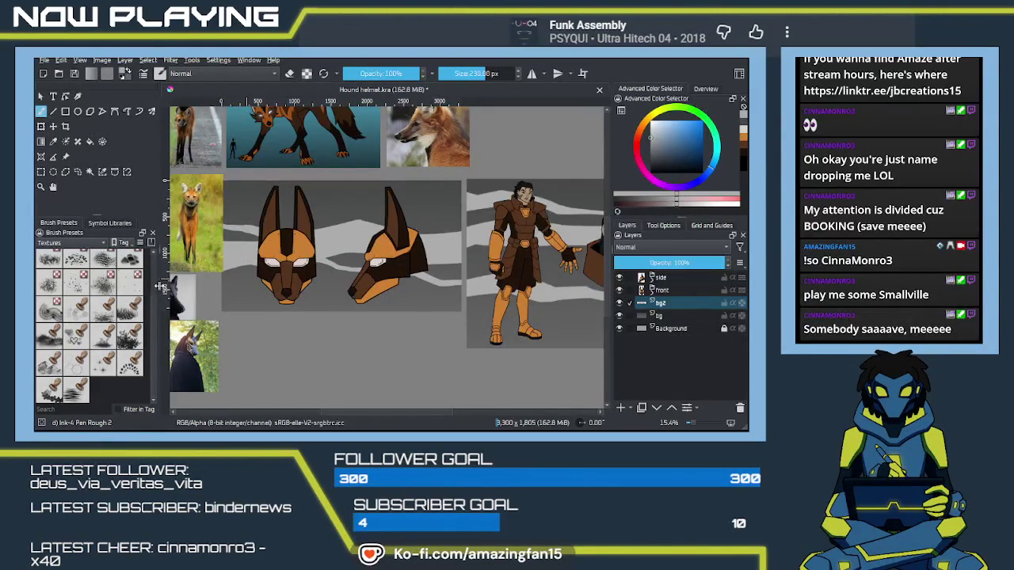
drag(379, 301, 369, 345)
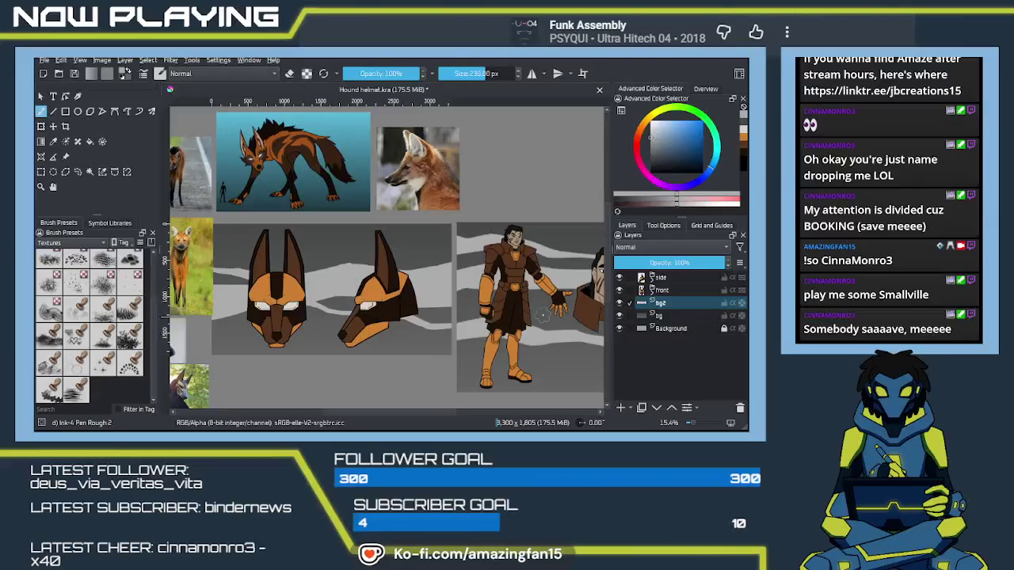
drag(422, 320, 475, 331)
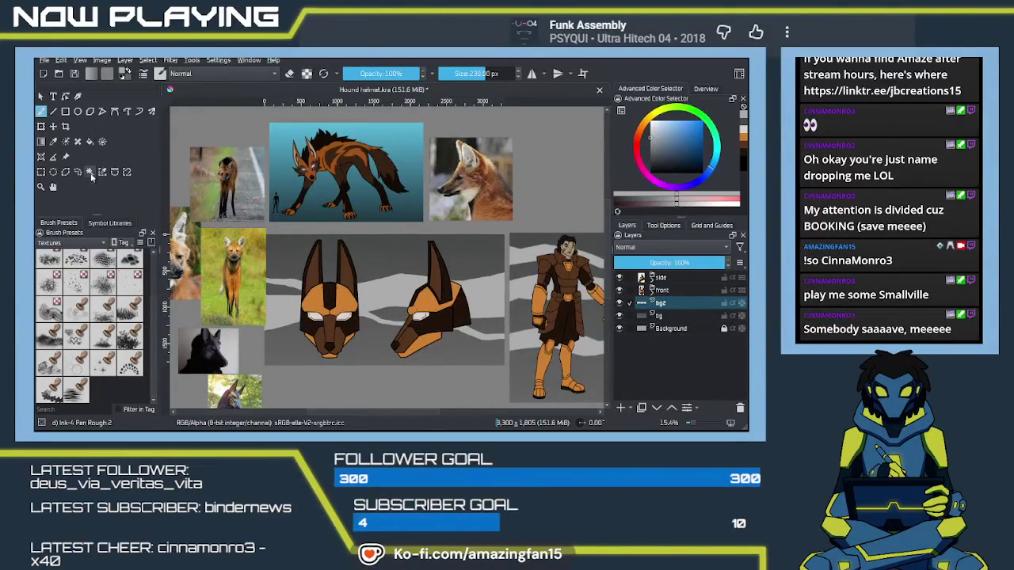
Step: Move the standing maned-wolf reference photo up beside the fox photo
click(66, 156)
click(247, 294)
drag(247, 293, 527, 203)
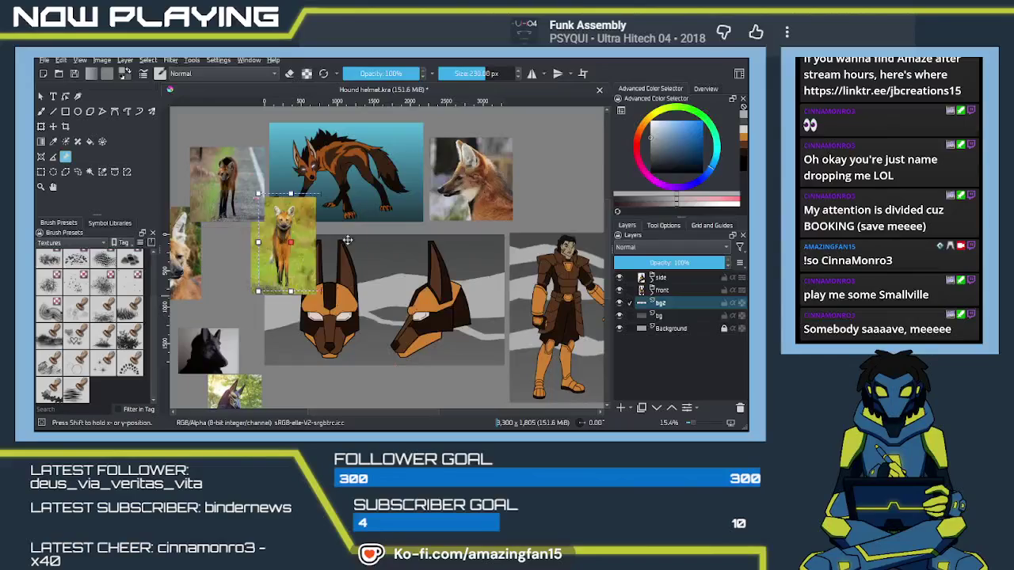
scroll(387, 273, up, 1)
scroll(386, 273, up, 1)
scroll(386, 273, up, 1)
scroll(389, 277, up, 1)
scroll(392, 285, up, 1)
Step: Undo a stray light stroke and shrink the ink pen brush to about 30 px
key(b)
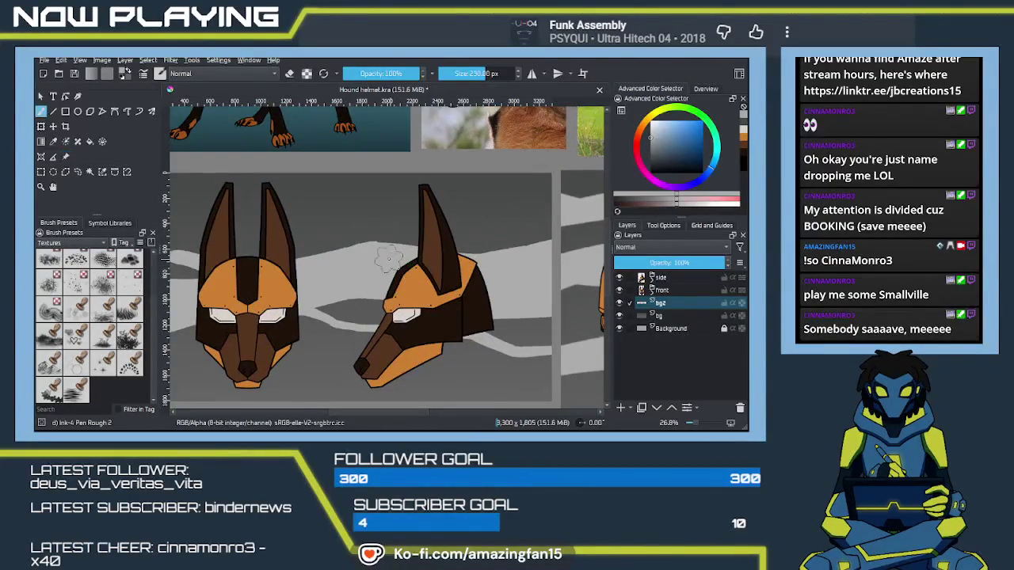
drag(354, 257, 523, 257)
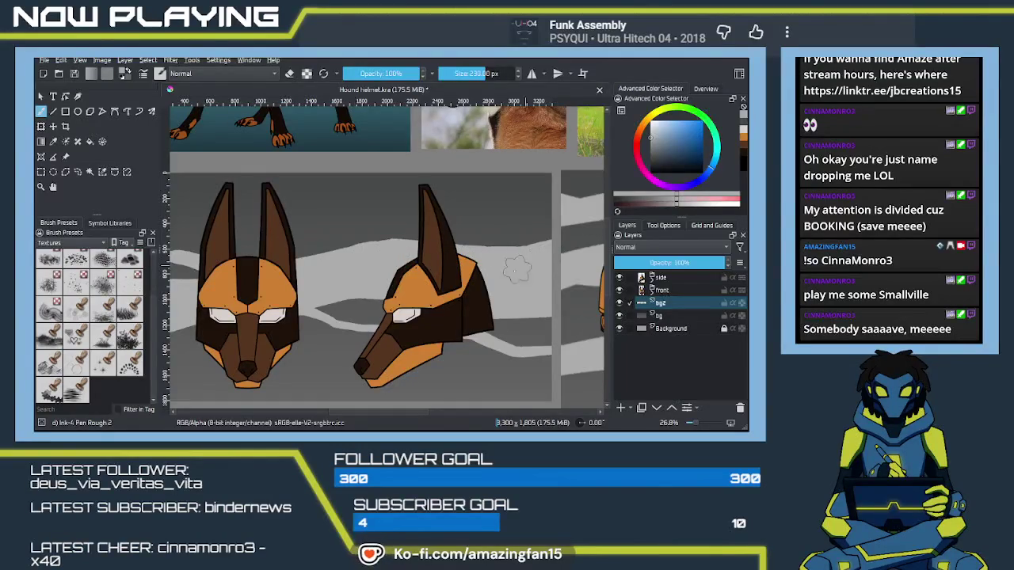
key(ctrl+z)
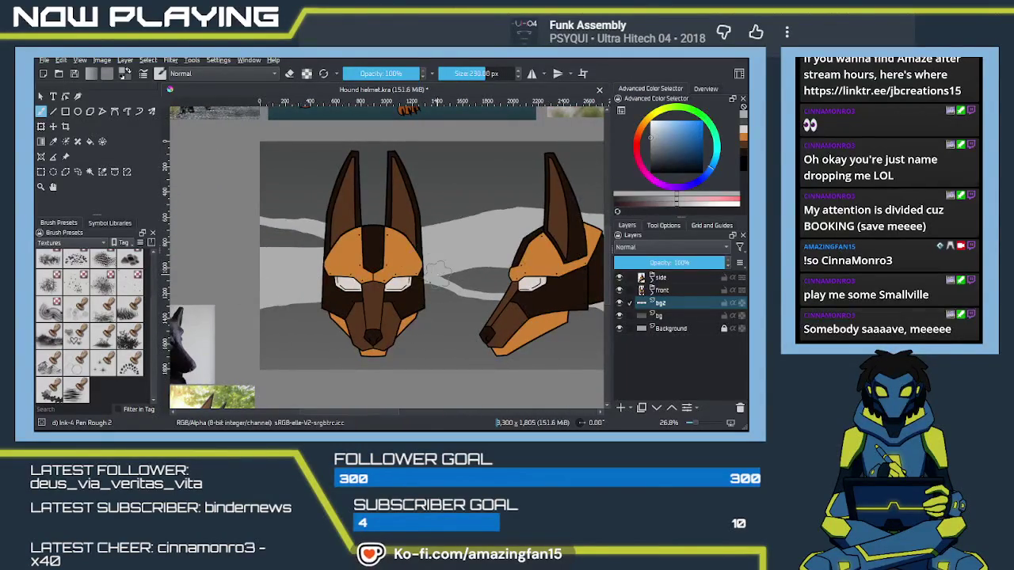
drag(448, 285, 474, 298)
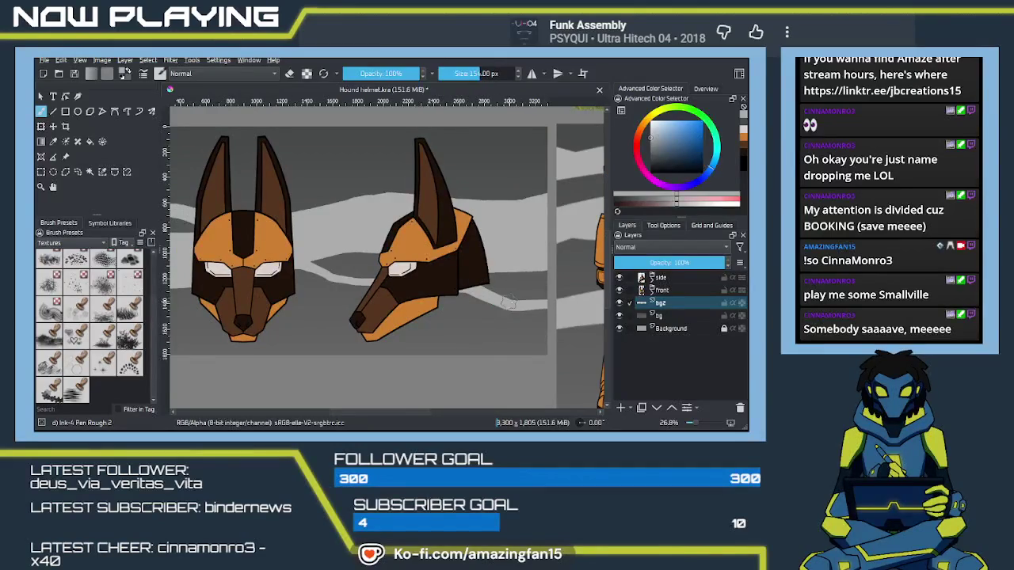
key(bracketleft)
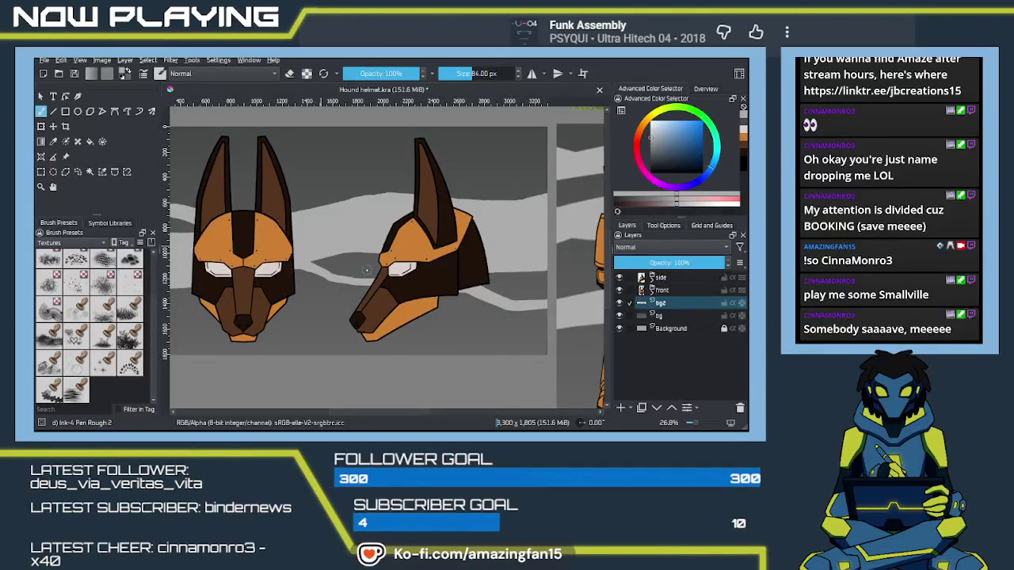
key(bracketleft)
key(bracketleft)
key(bracketleft)
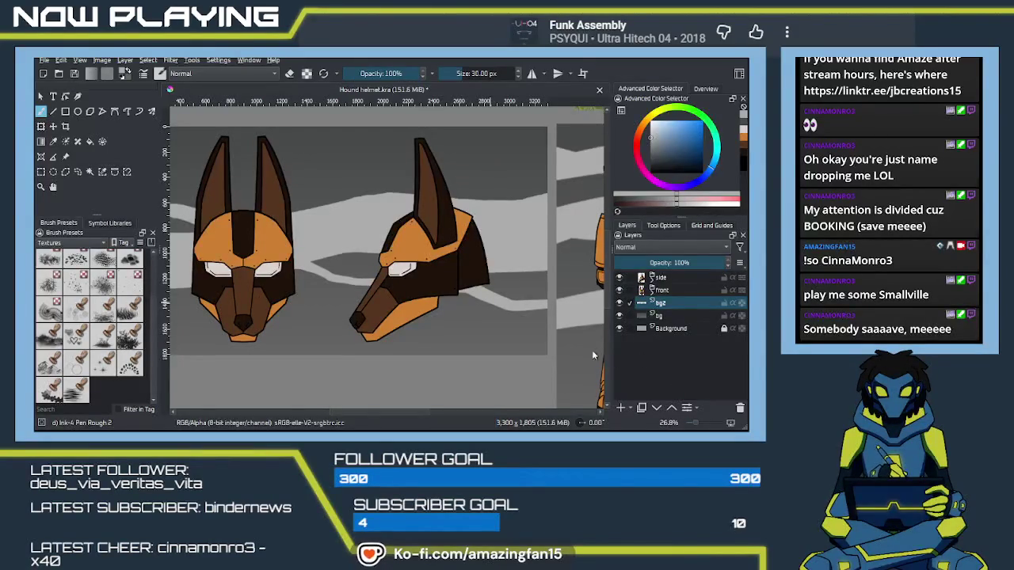
click(471, 305)
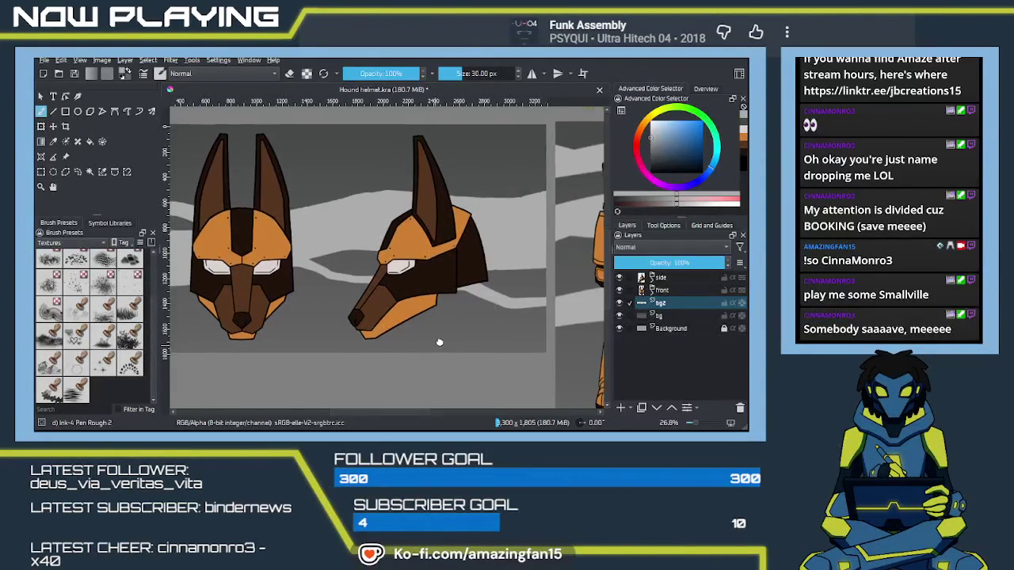
Step: Start a signature at the bottom right with a B and slash strokes
scroll(368, 350, right, 5)
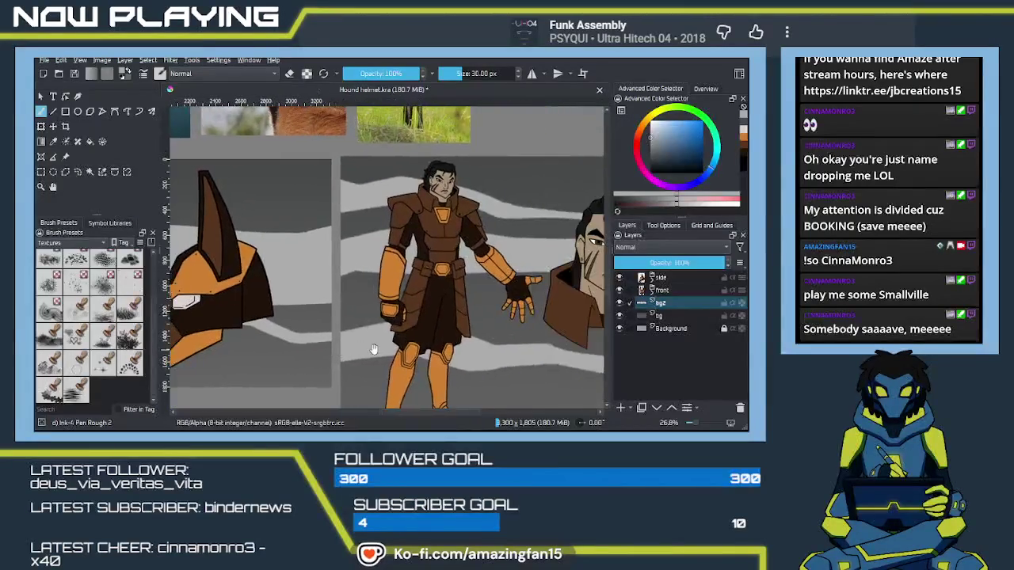
scroll(368, 350, left, 5)
ctrl+scroll(369, 350, up, 1)
scroll(426, 336, left, 3)
ctrl+scroll(425, 336, up, 2)
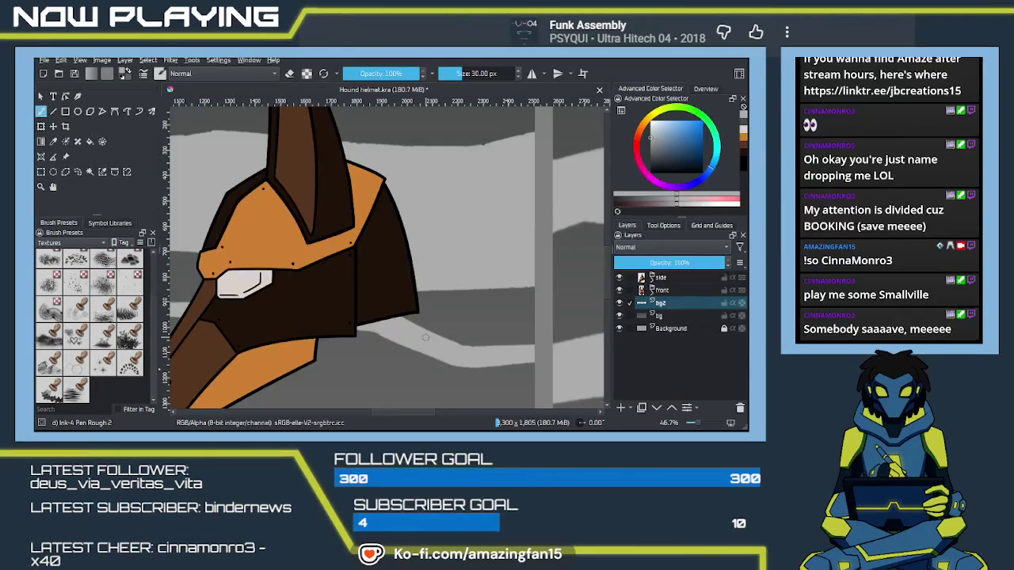
scroll(426, 338, up, 2)
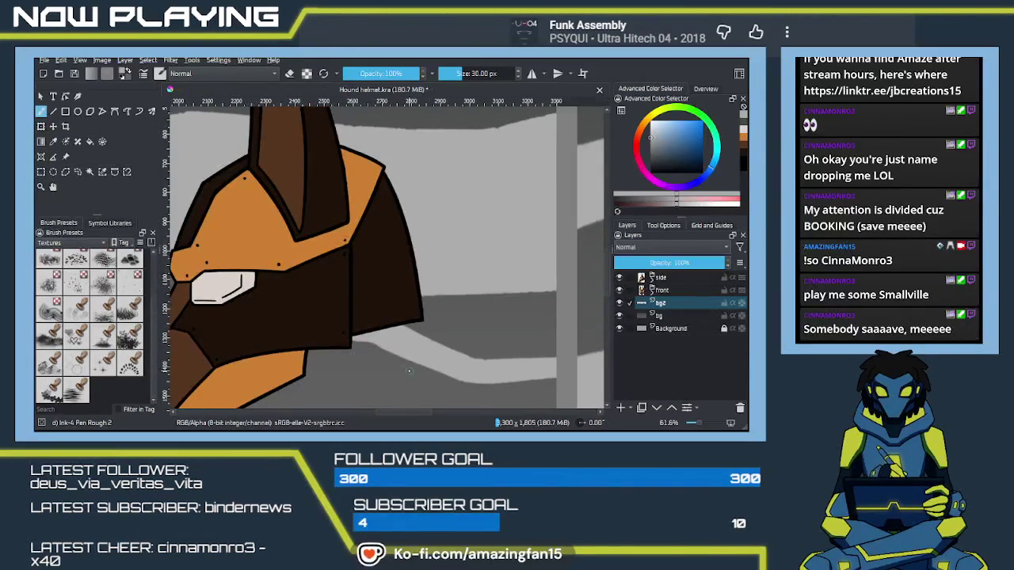
scroll(412, 368, down, 2)
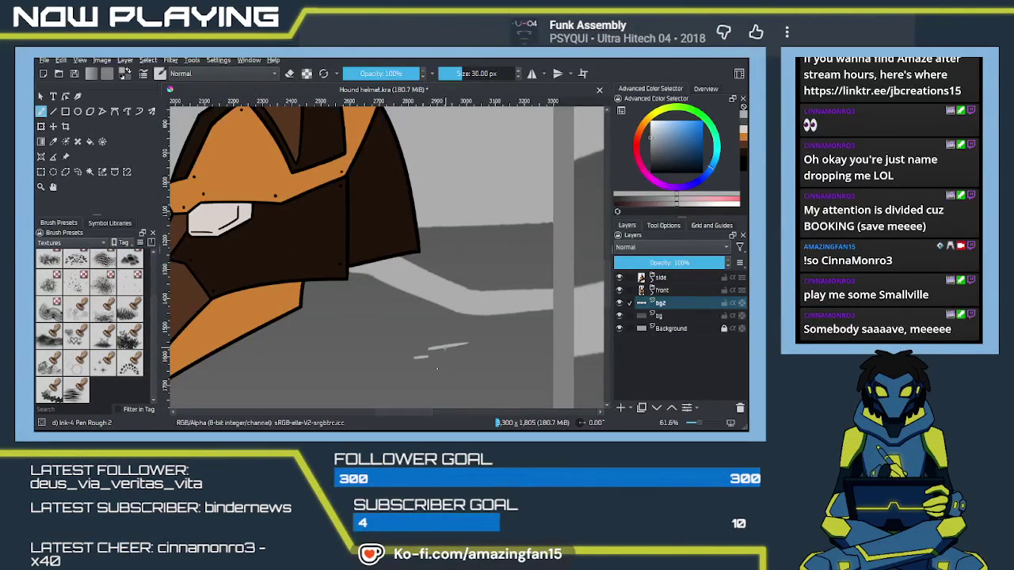
drag(445, 364, 456, 375)
mouse_move(470, 334)
mouse_down()
mouse_move(453, 401)
mouse_move(466, 363)
mouse_move(438, 401)
mouse_move(461, 396)
mouse_up()
Step: Finish the signature with a diagonal V and two horizontal strokes, then save
drag(469, 385, 513, 326)
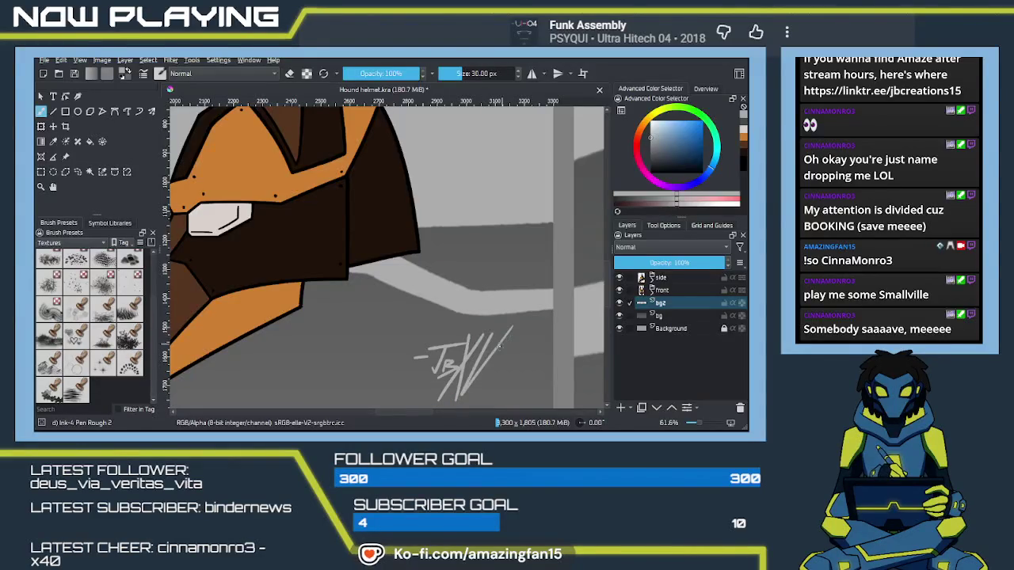
scroll(473, 367, down, 1)
drag(401, 344, 529, 323)
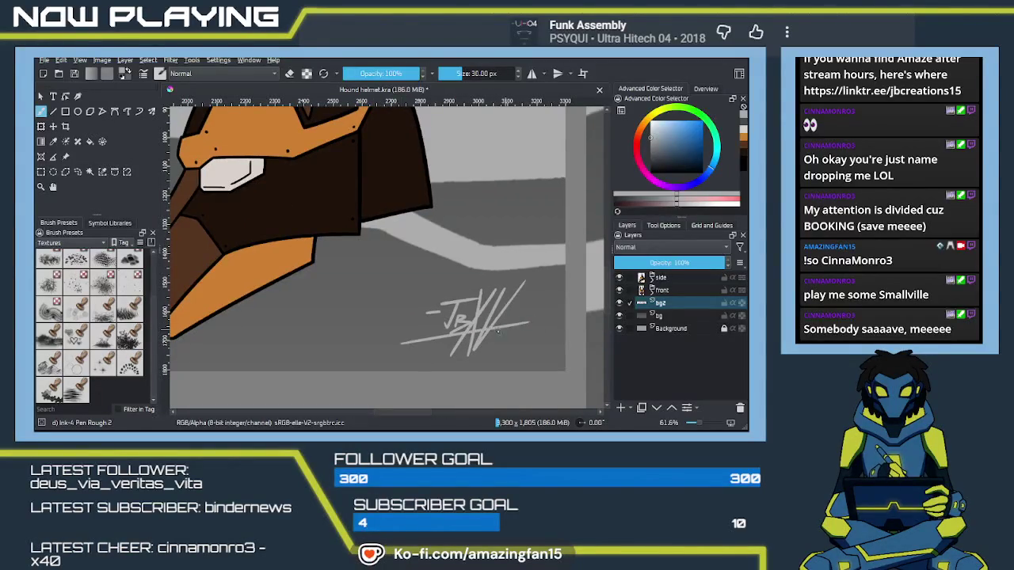
drag(424, 349, 509, 332)
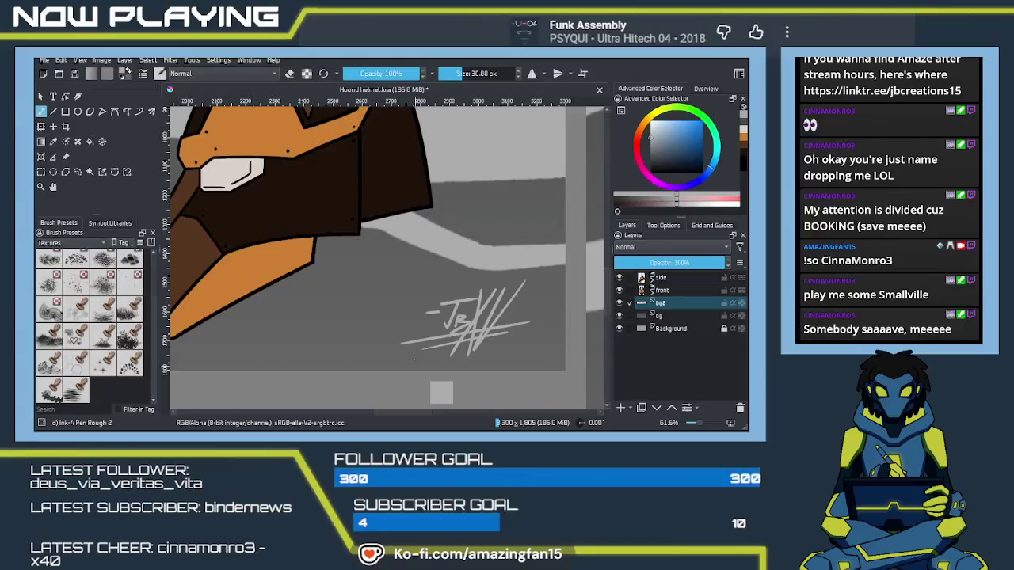
key(ctrl+s)
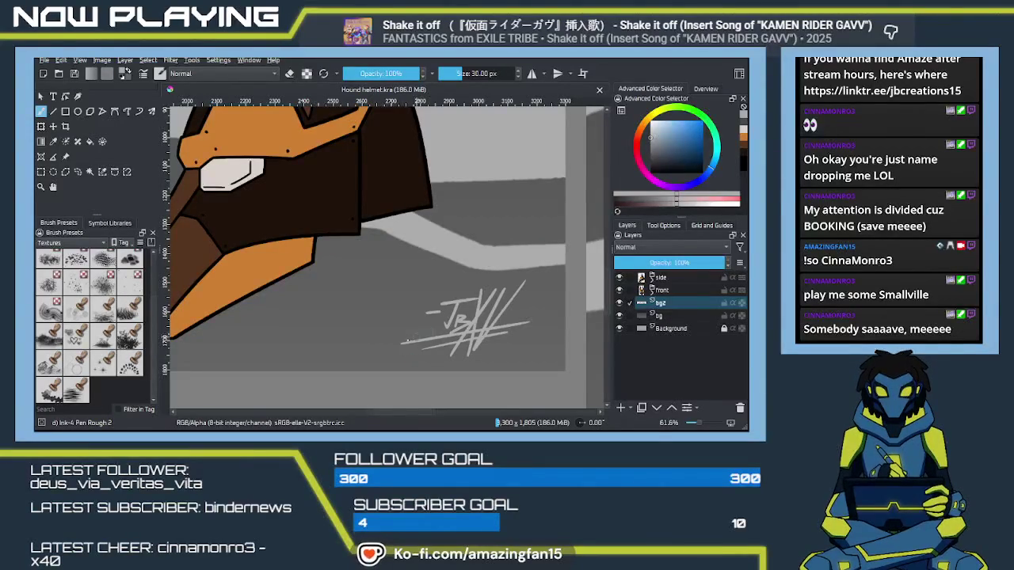
Step: Zoom out to about 19% to view the whole signed helmet sheet
scroll(413, 359, down, 2)
scroll(406, 340, down, 3)
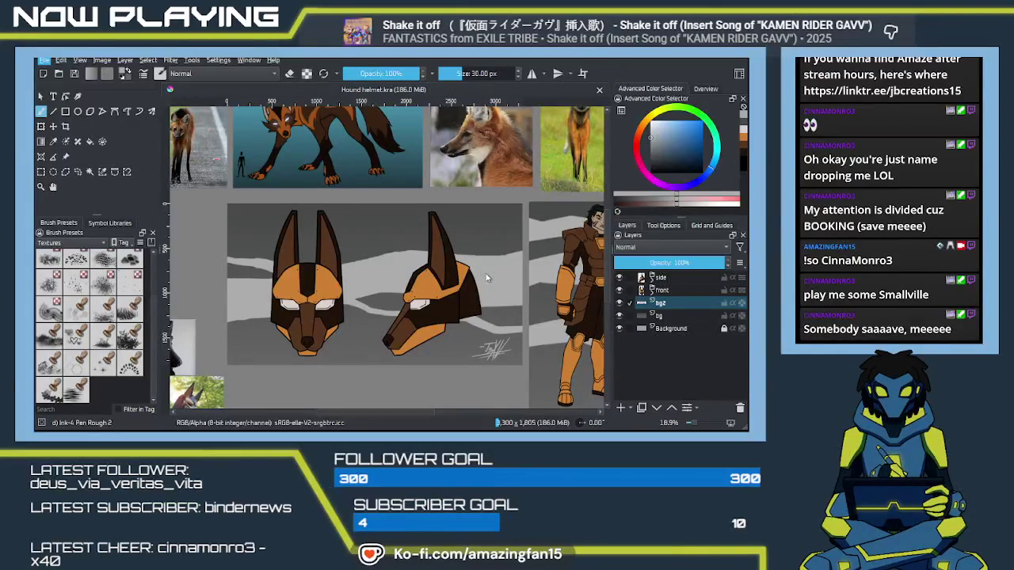
Step: Save the signed hound helmet sheet with Ctrl+S, then return focus to the painting window
key(alt)
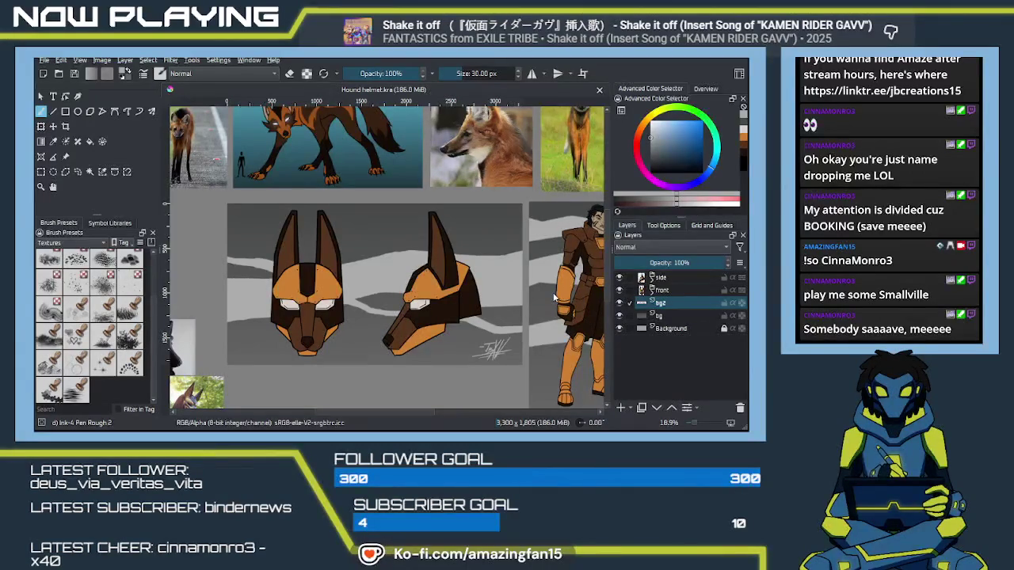
key(ctrl+s)
key(alt+Tab)
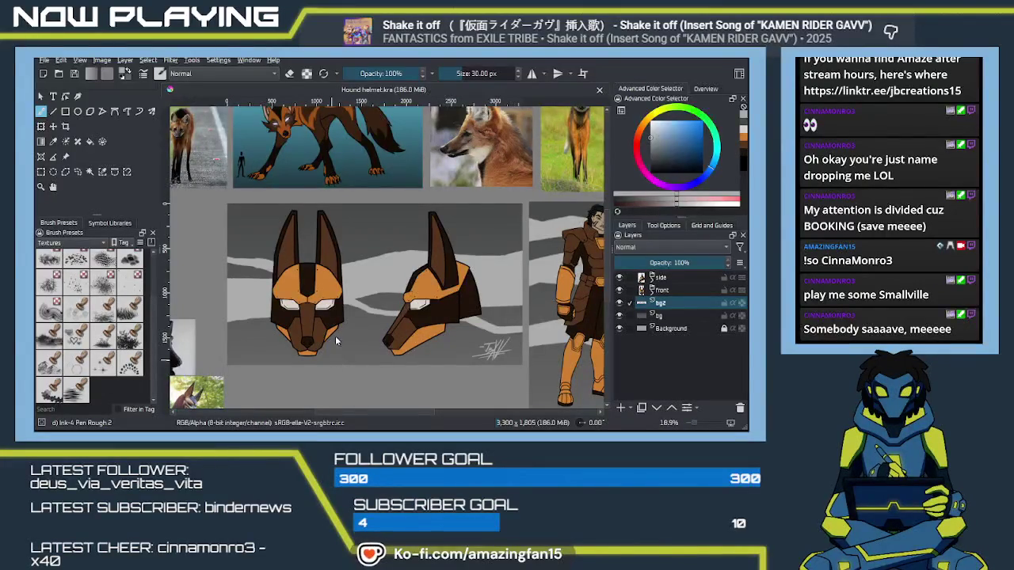
click(349, 307)
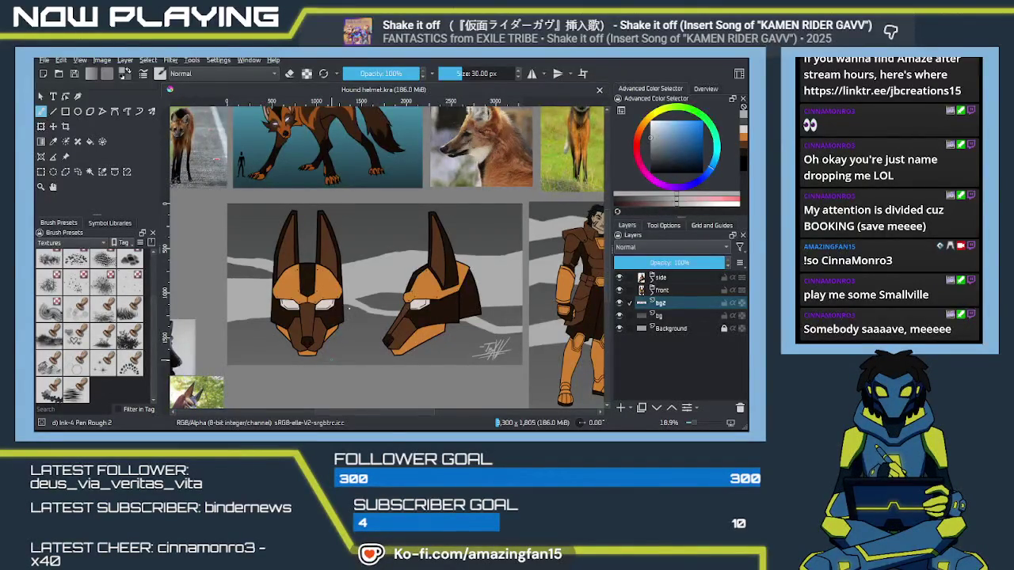
key(alt+Tab)
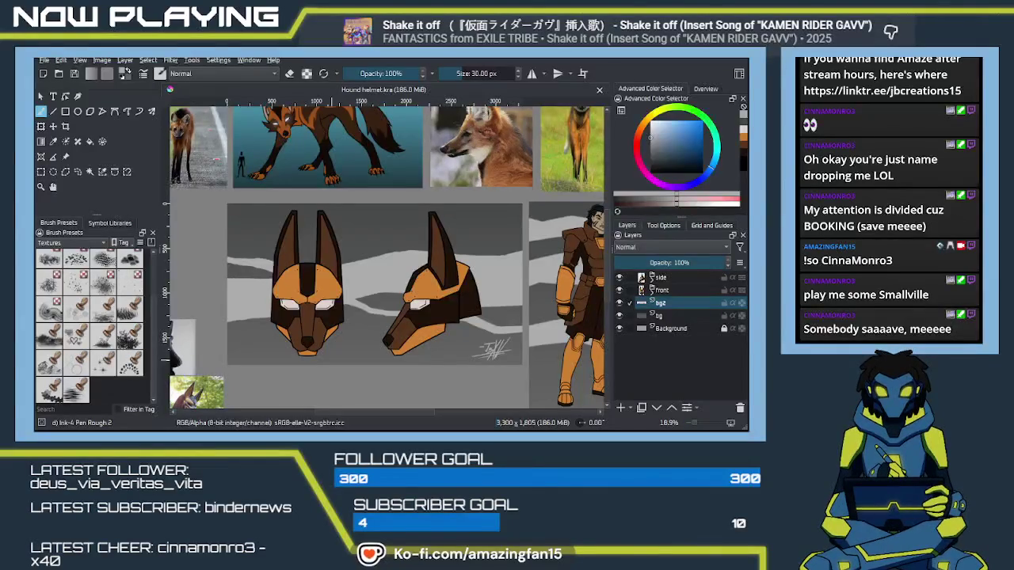
click(347, 308)
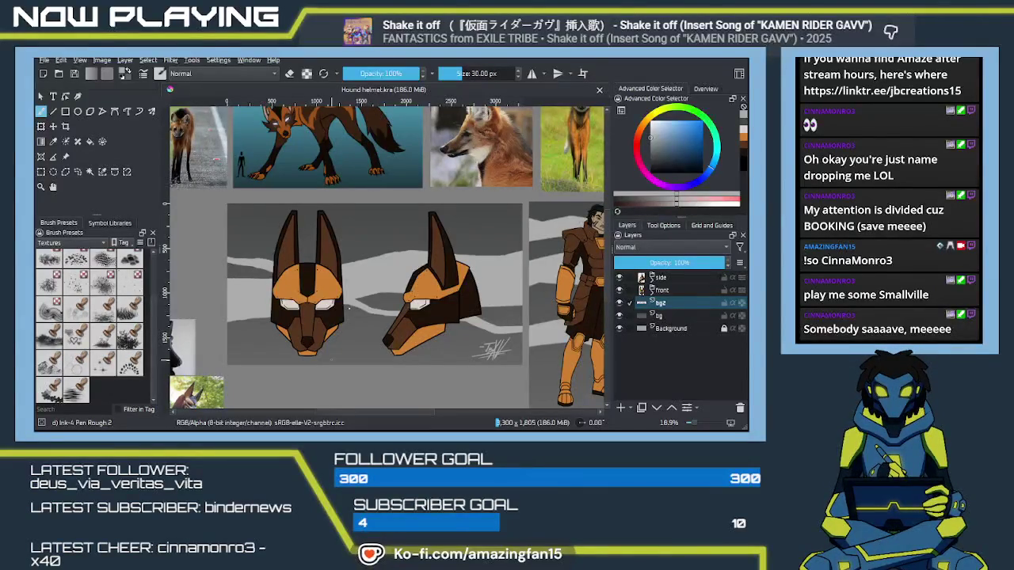
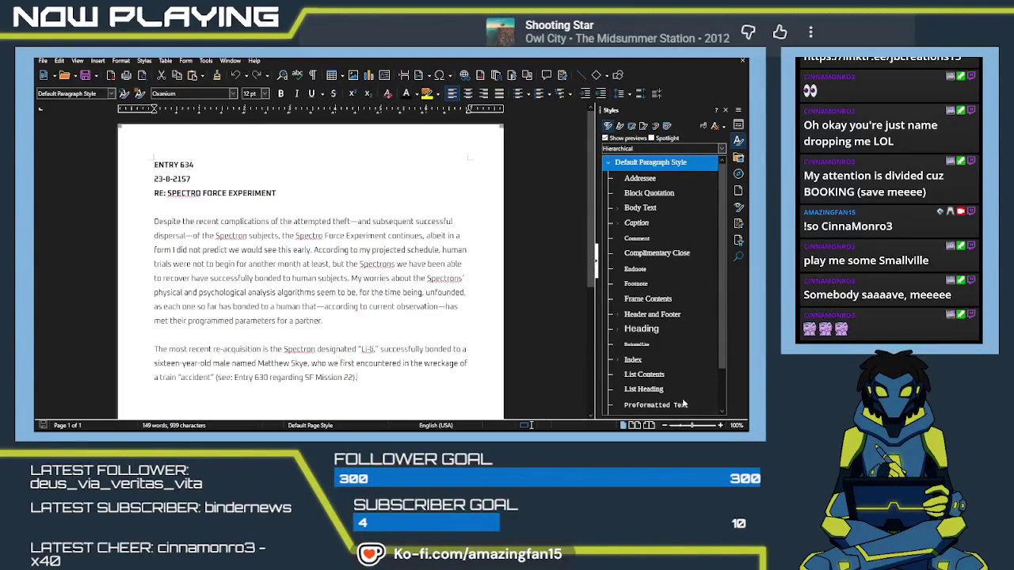
Step: Zoom the page view in to 110% and shift the log text down slightly
scroll(311, 269, up, 1)
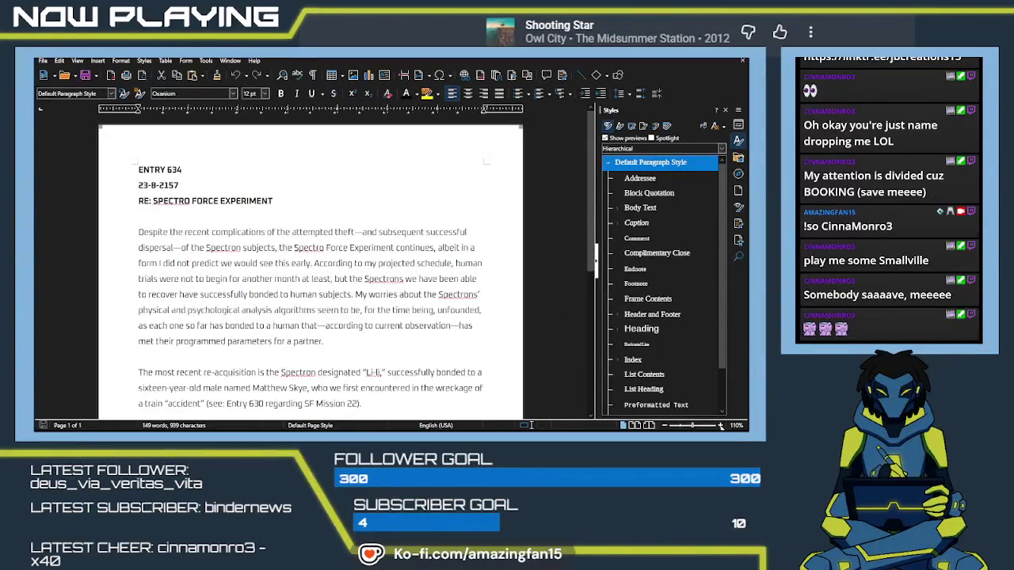
drag(590, 244, 585, 254)
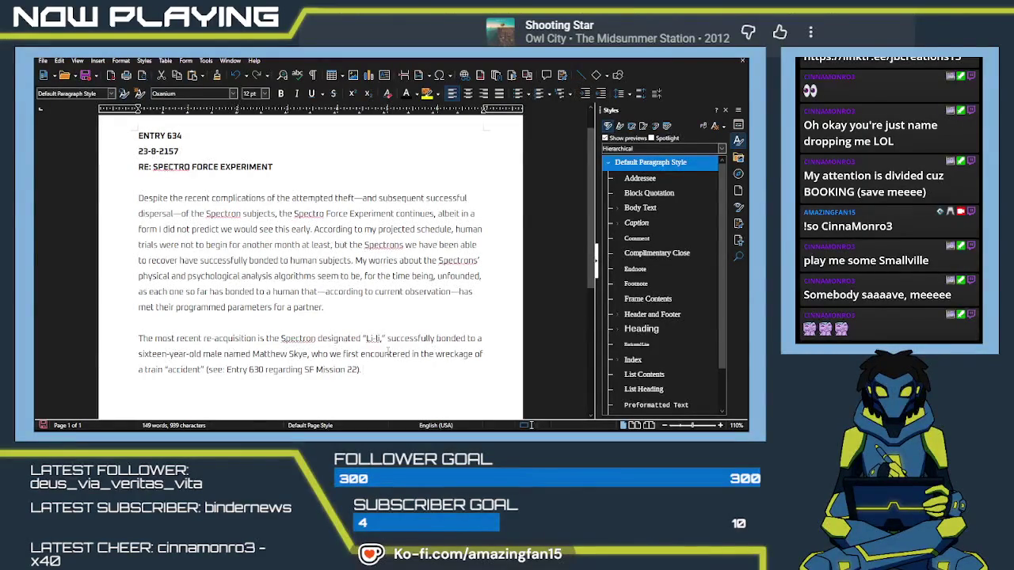
Step: Begin a sentence on the partner's parameters: 'to put it simply, someone with'
text( The)
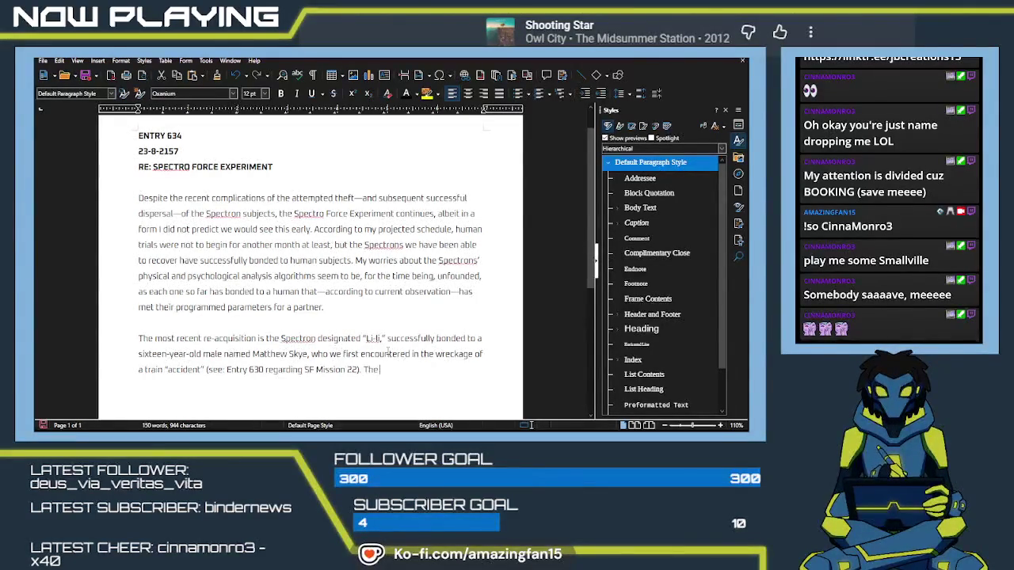
text( parameters)
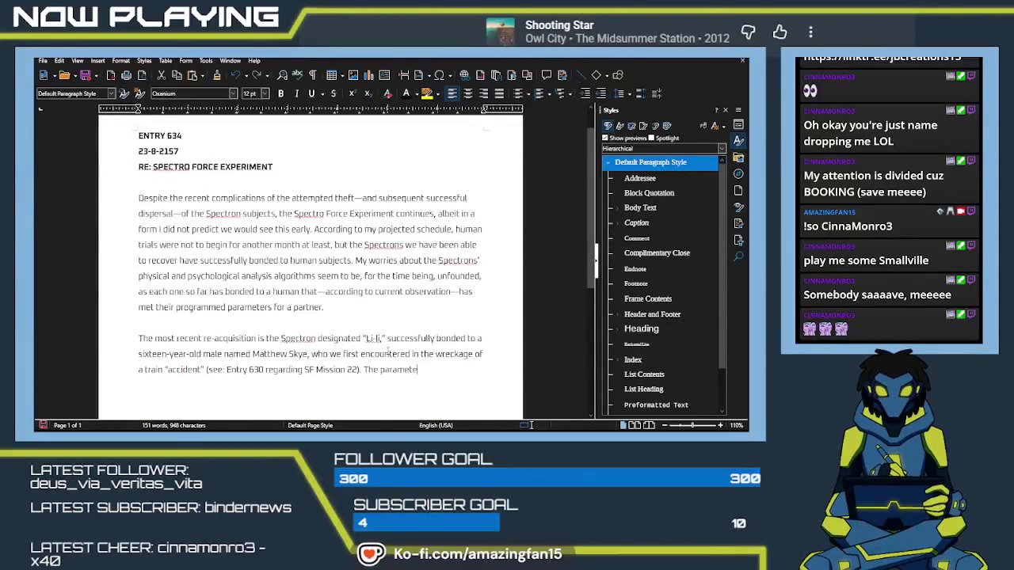
text( for Li)
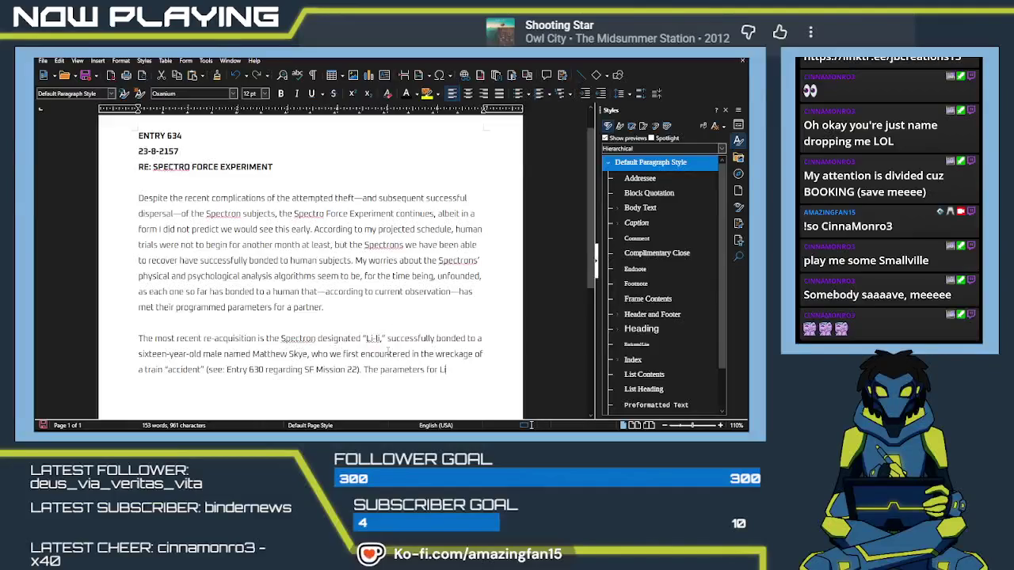
text(-li's)
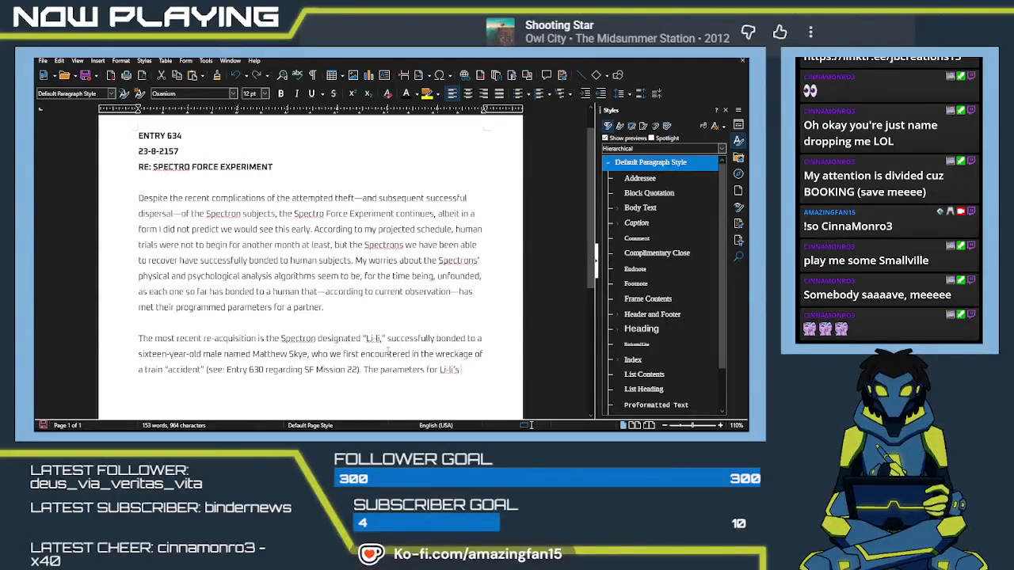
text( parte)
key(BackSpace)
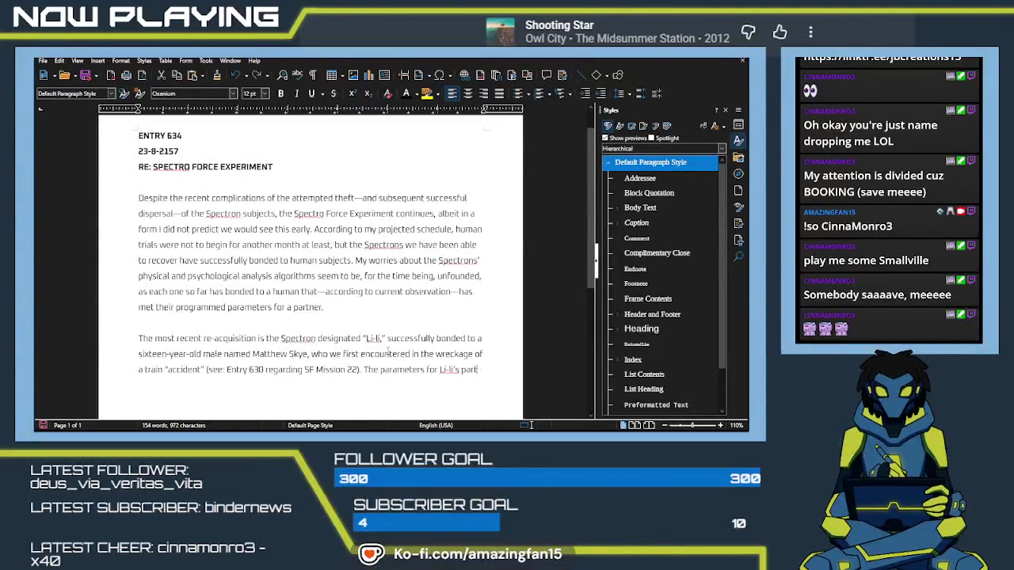
text(ner)
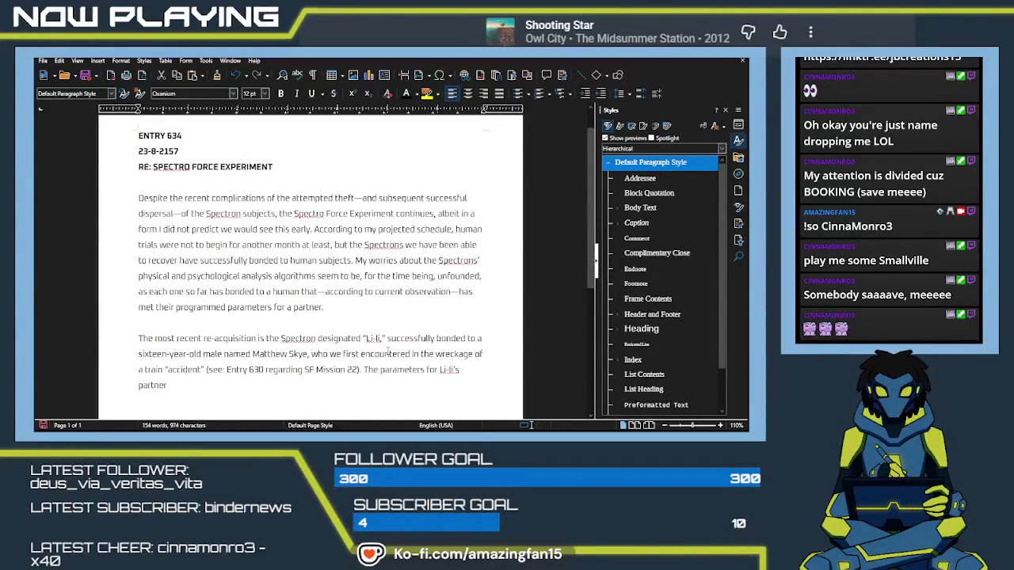
text( i)
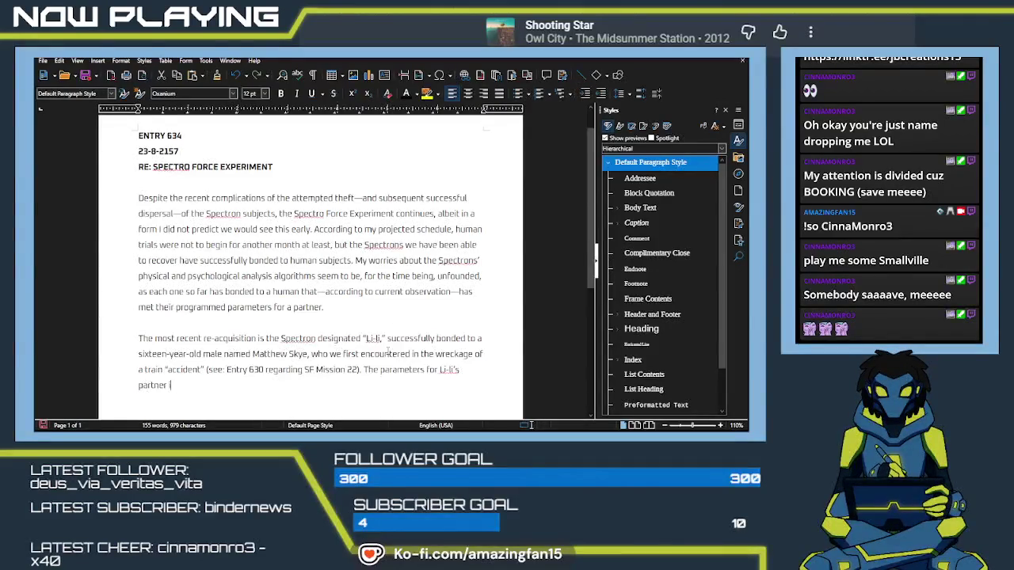
text(nvore, to p)
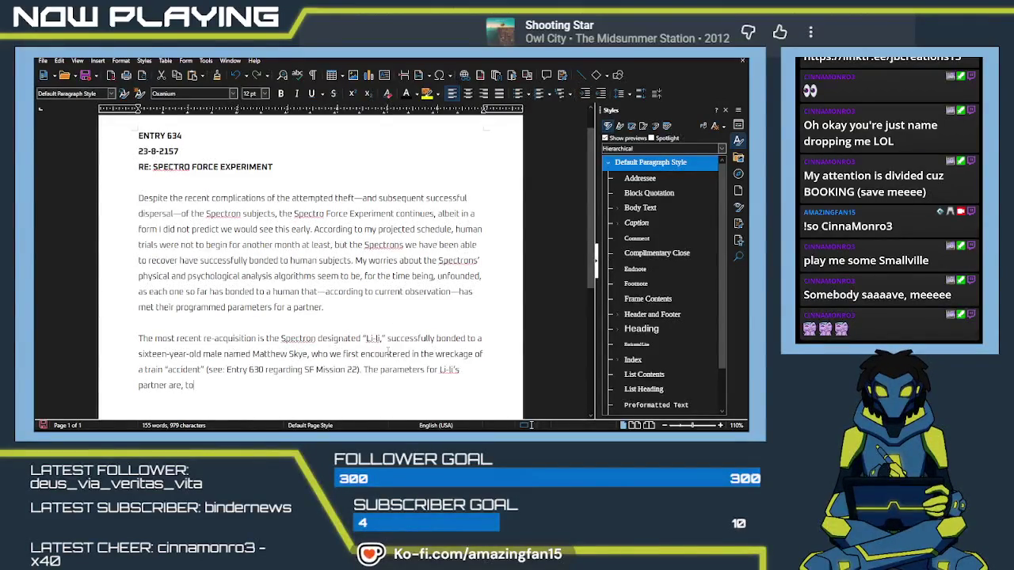
text(ut it)
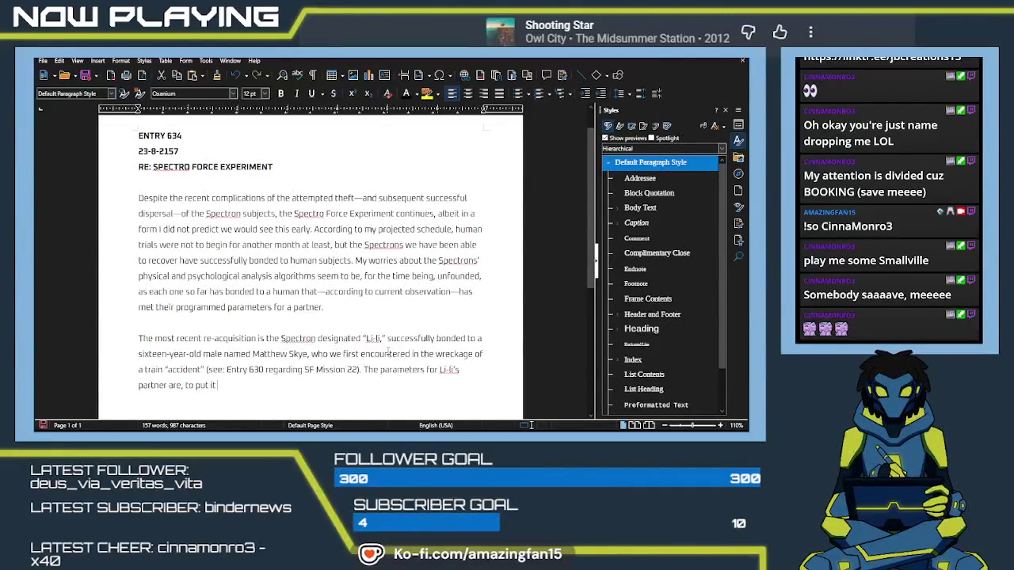
text(impl)
key(BackSpace)
text(y, someone)
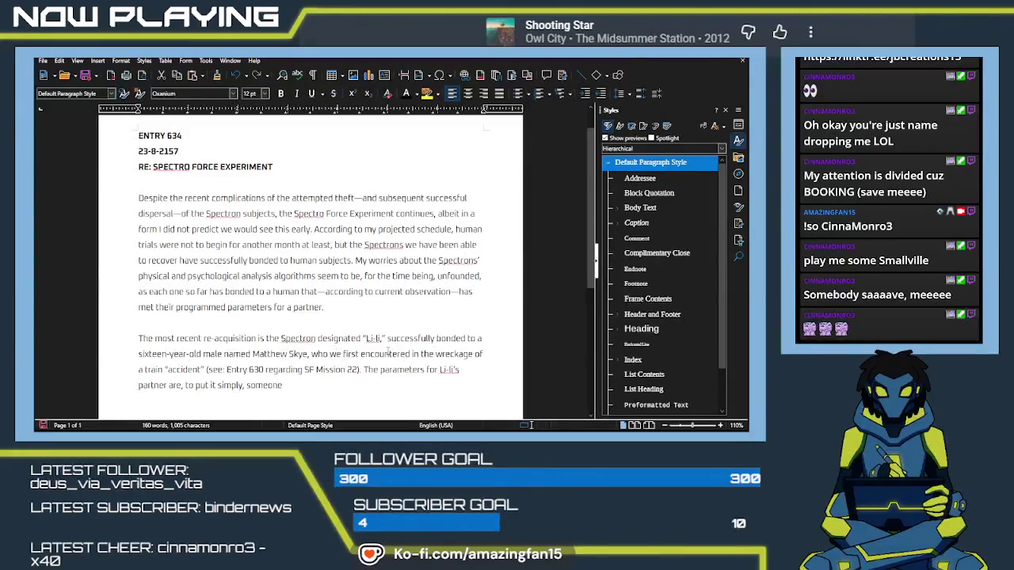
text(ith high)
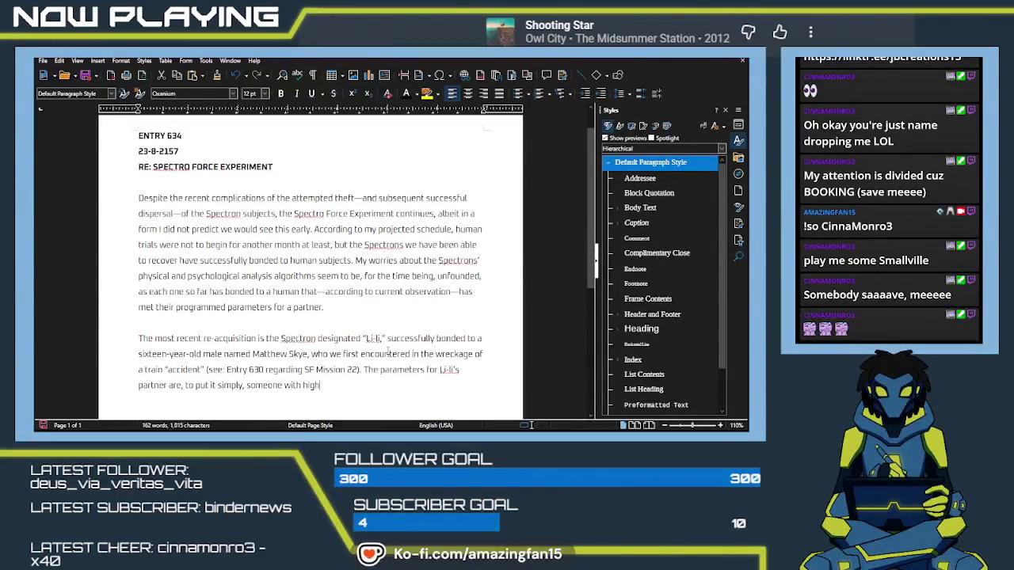
Step: Reword the ending to describe a strong sense of compassion and readiness to help others
key(BackSpace)
key(BackSpace)
key(BackSpace)
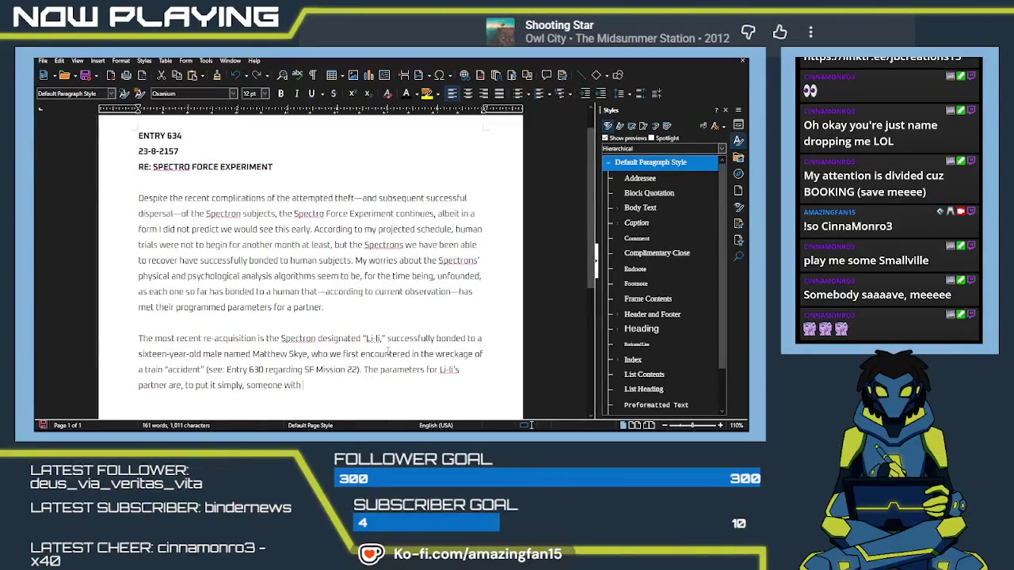
text(a strong sen)
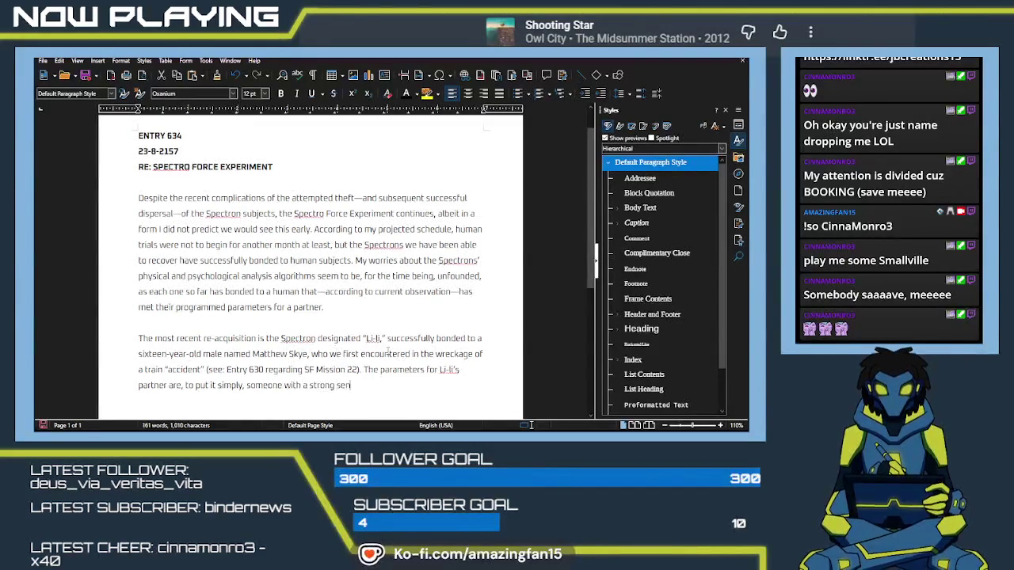
text(se of )
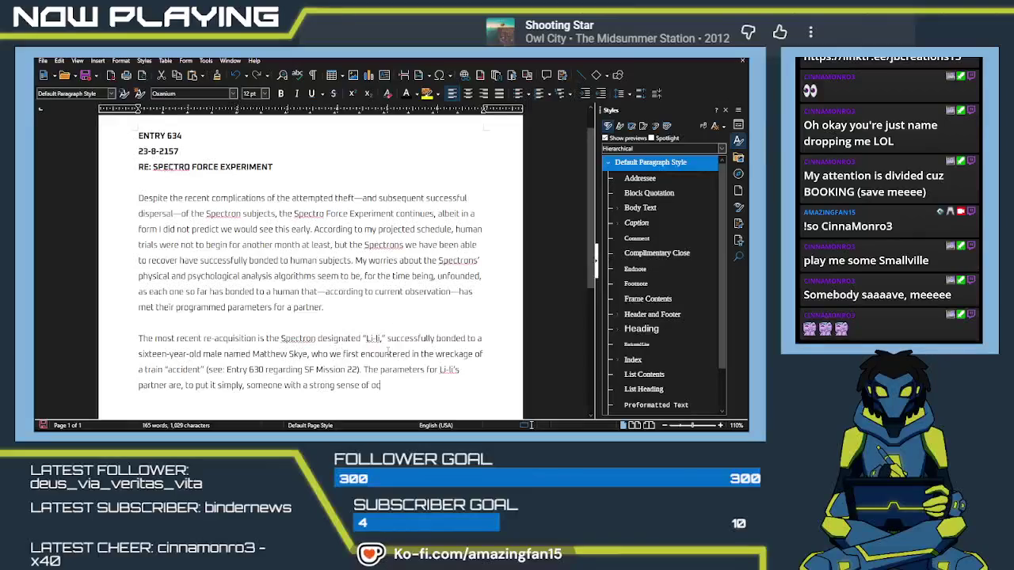
text(compas)
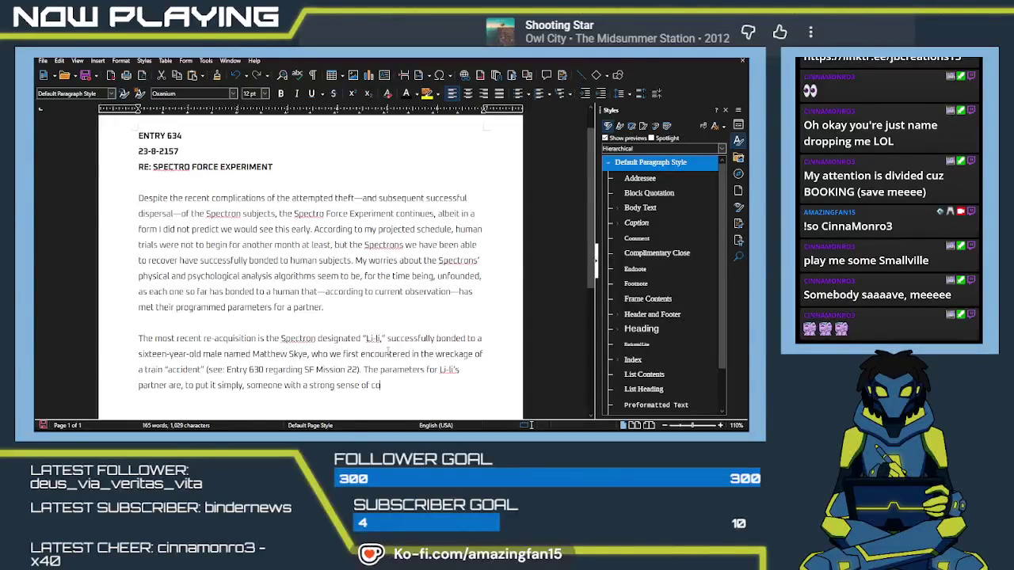
text(si)
text(on, anf)
key(BackSpace)
text(d)
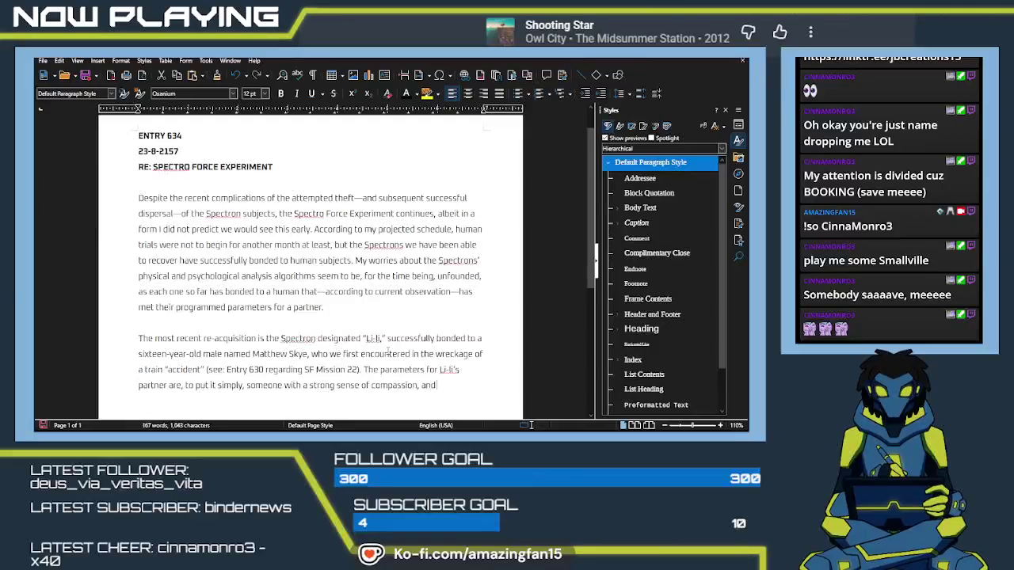
key(BackSpace)
key(BackSpace)
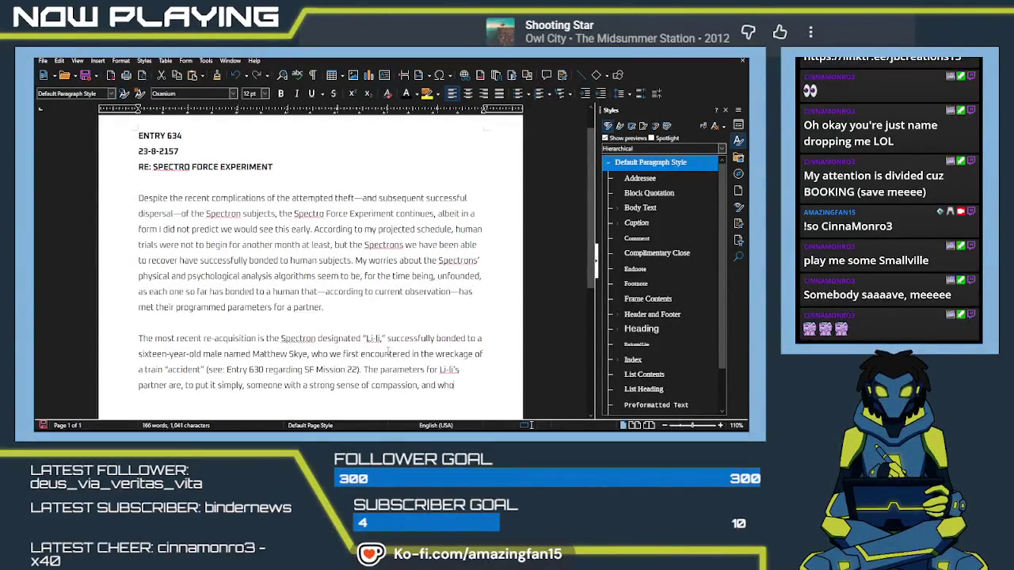
text(who will not hes)
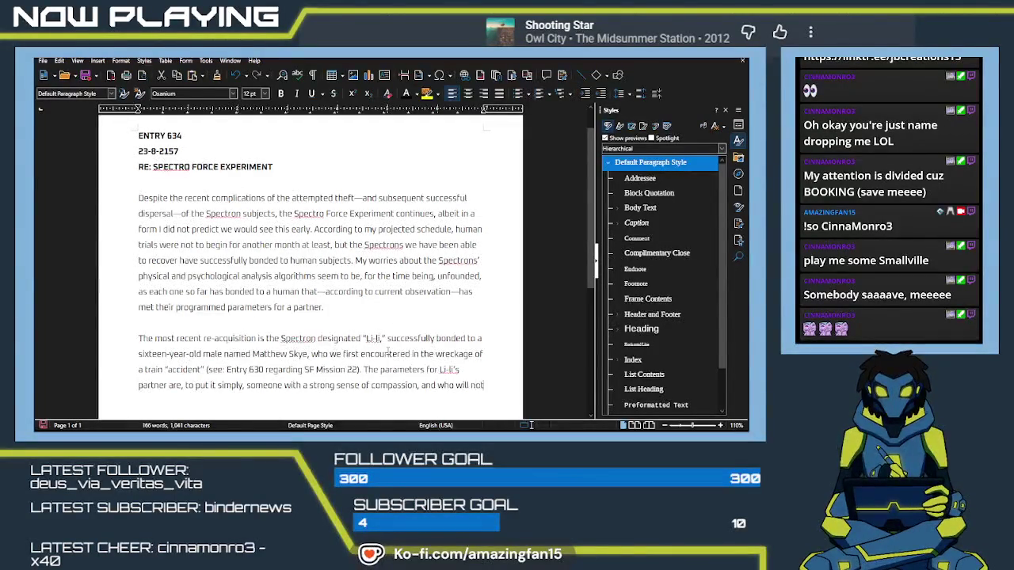
text(itate to help others)
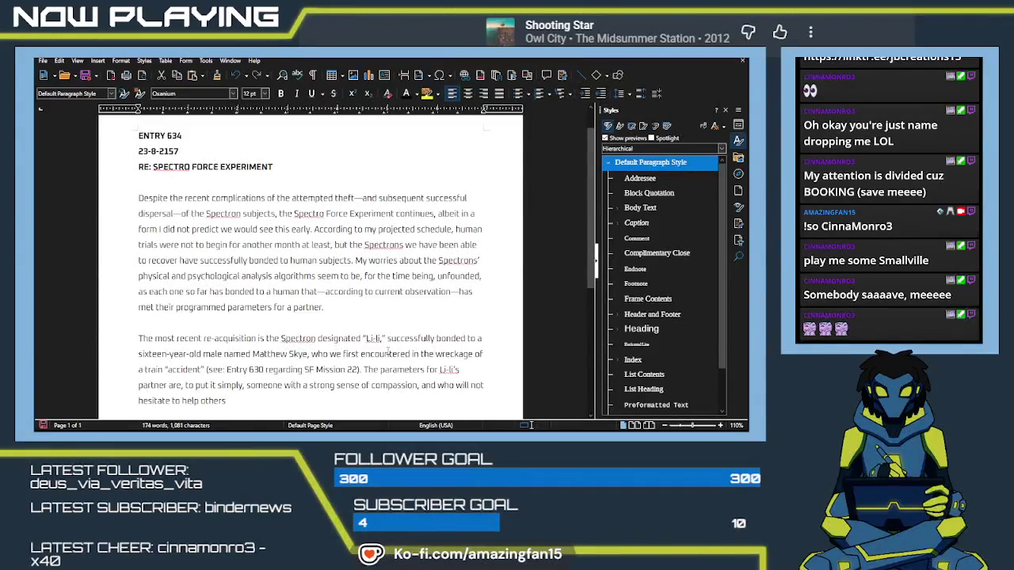
key(BackSpace)
key(BackSpace)
key(BackSpace)
key(BackSpace)
key(BackSpace)
key(BackSpace)
key(BackSpace)
key(BackSpace)
key(BackSpace)
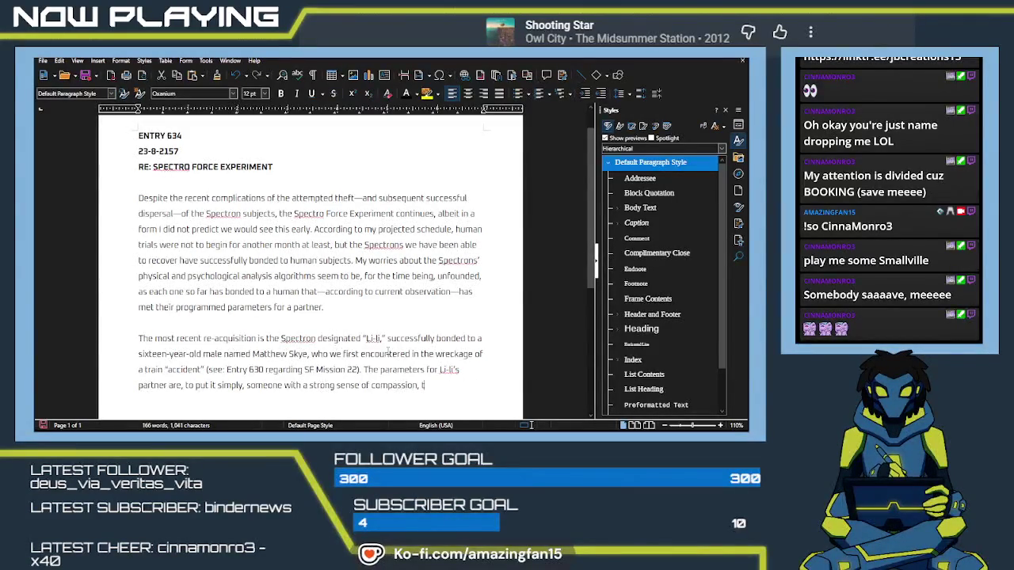
Step: Finish with 'won't hesitate to help someone in great need.' and begin 'Based on the fo'
text(hat wi)
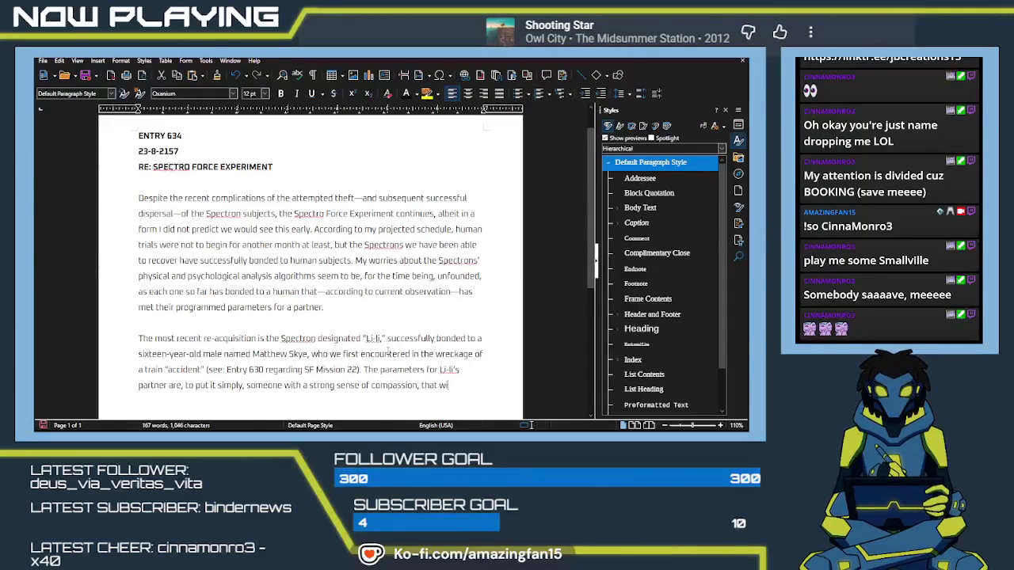
key(BackSpace)
text(on't hesis)
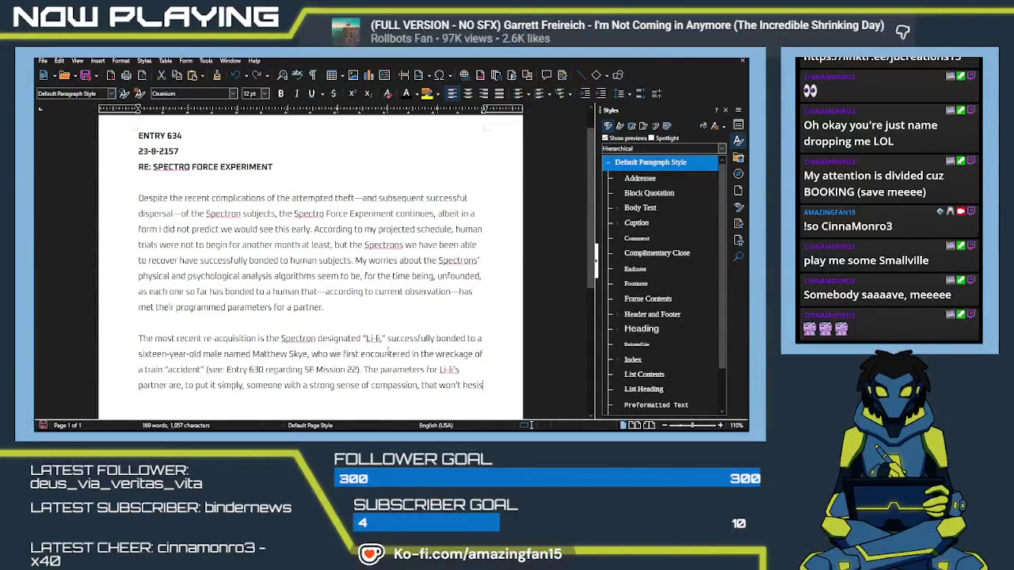
key(BackSpace)
text(tate to hel)
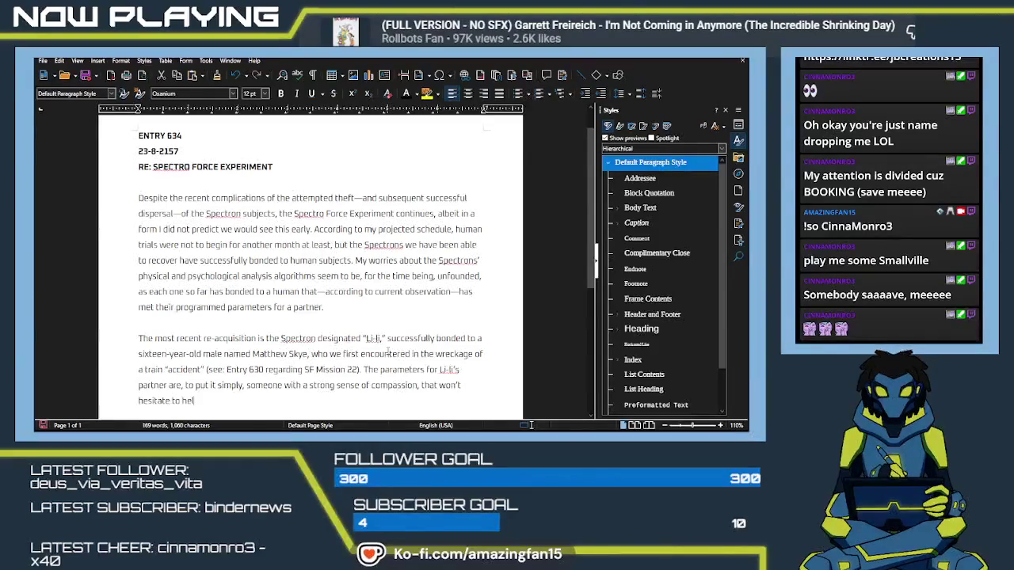
text(p someone)
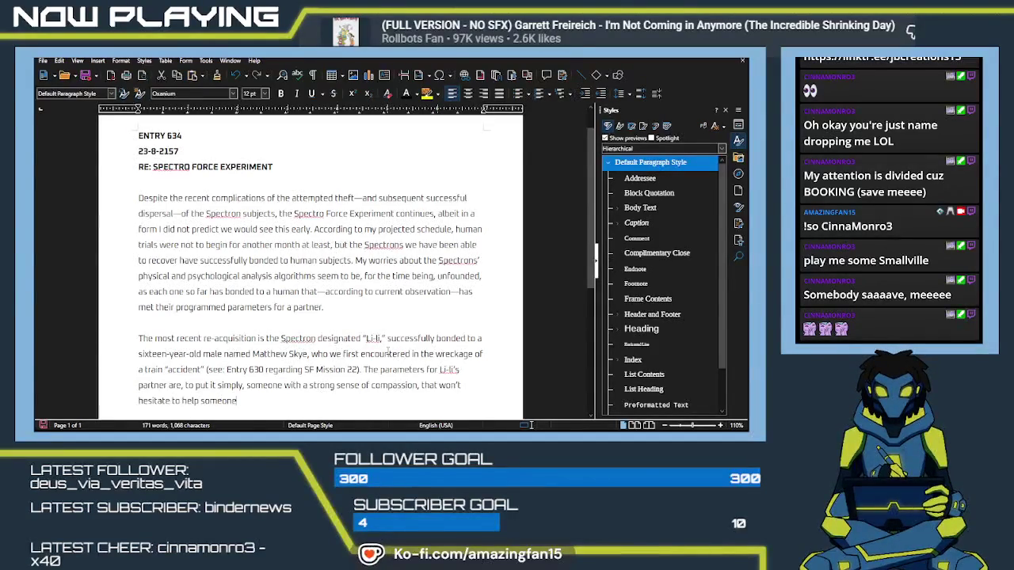
text( in)
key(BackSpace)
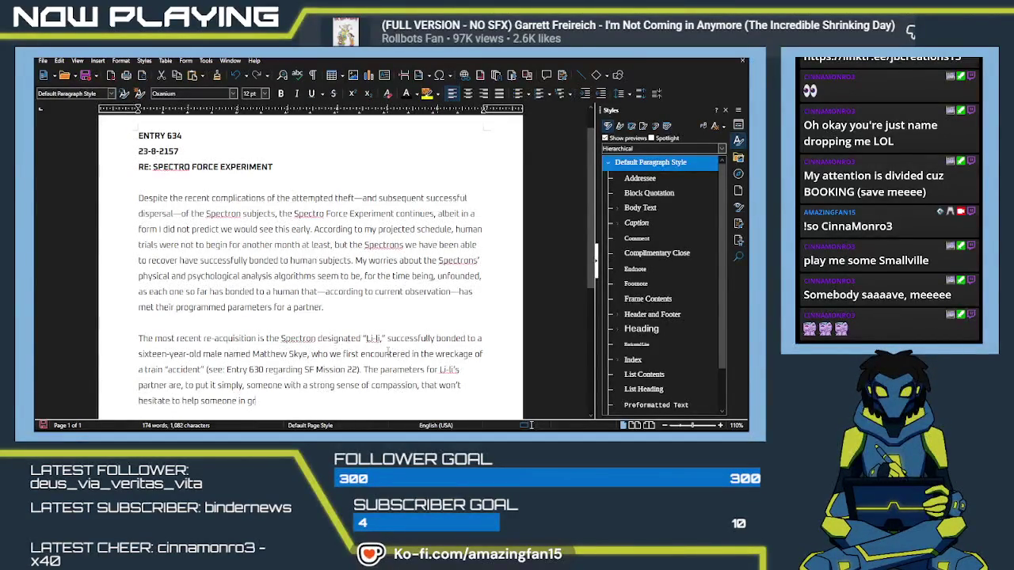
text(grea)
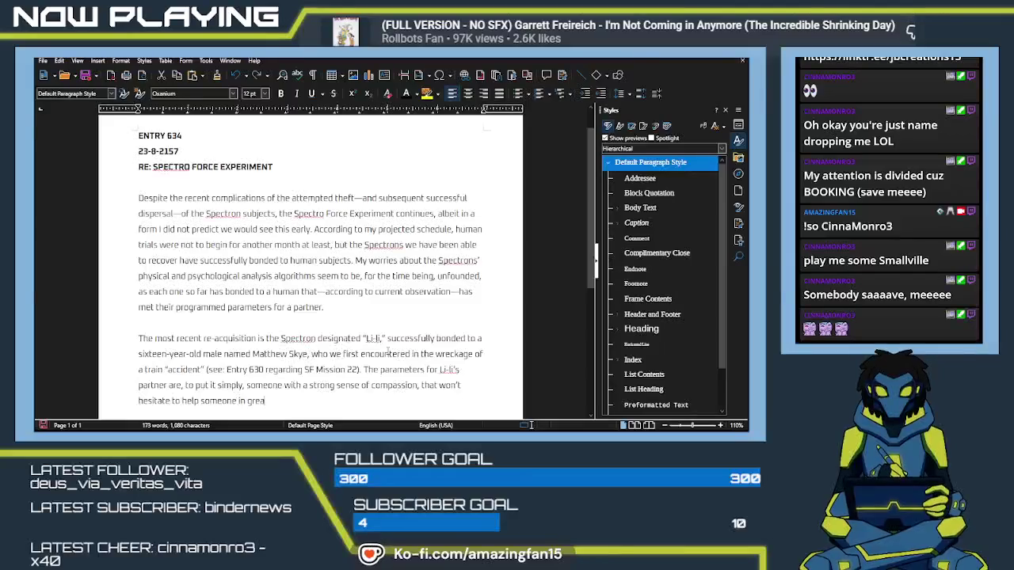
text(t need)
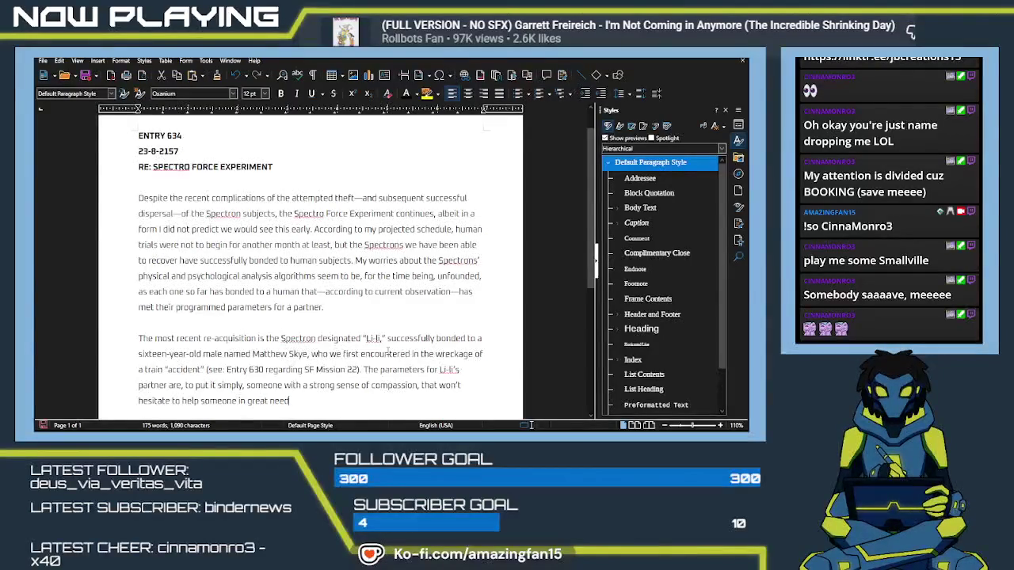
text(. Based on the f)
text(ol)
key(BackSpace)
Step: Write the sentence about the footage recovered after the mission and what it definitely shows
text(otage of the mission w)
key(BackSpace)
key(BackSpace)
key(BackSpace)
key(BackSpace)
key(BackSpace)
key(BackSpace)
text(we recovered after the mission)
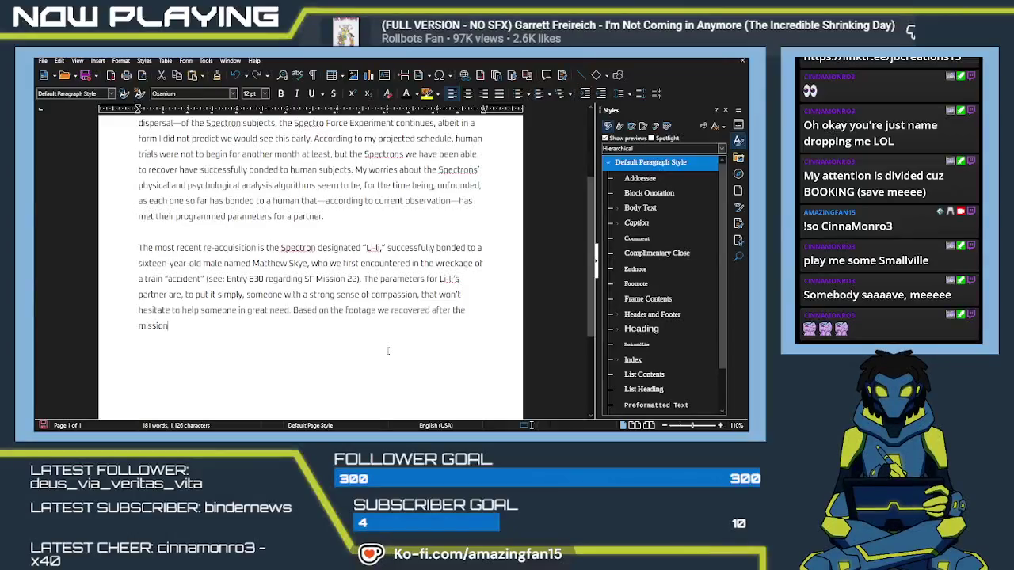
text(, He )
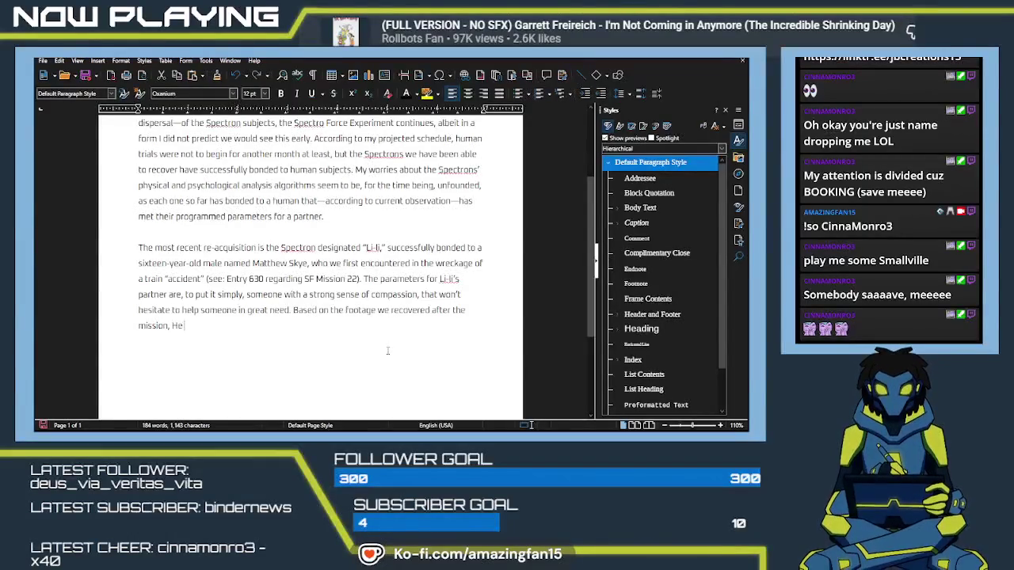
key(BackSpace)
key(BackSpace)
key(BackSpace)
text(Mr)
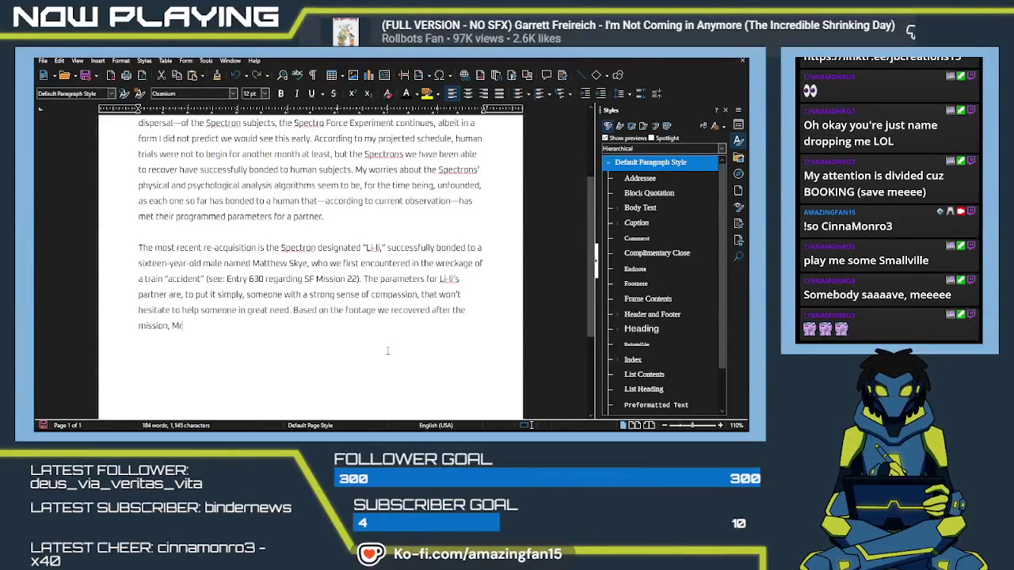
text(. Sk)
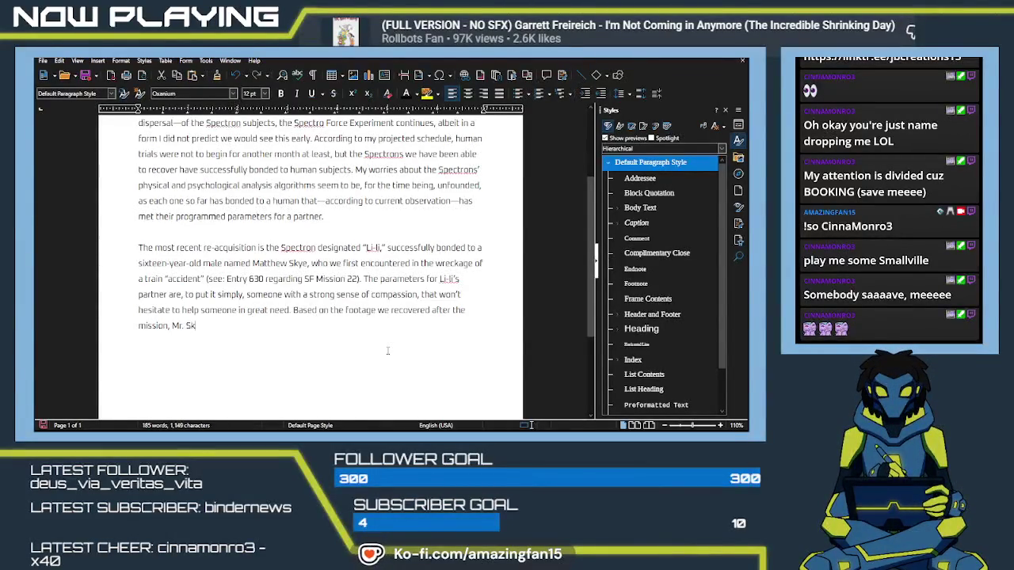
text(y defi)
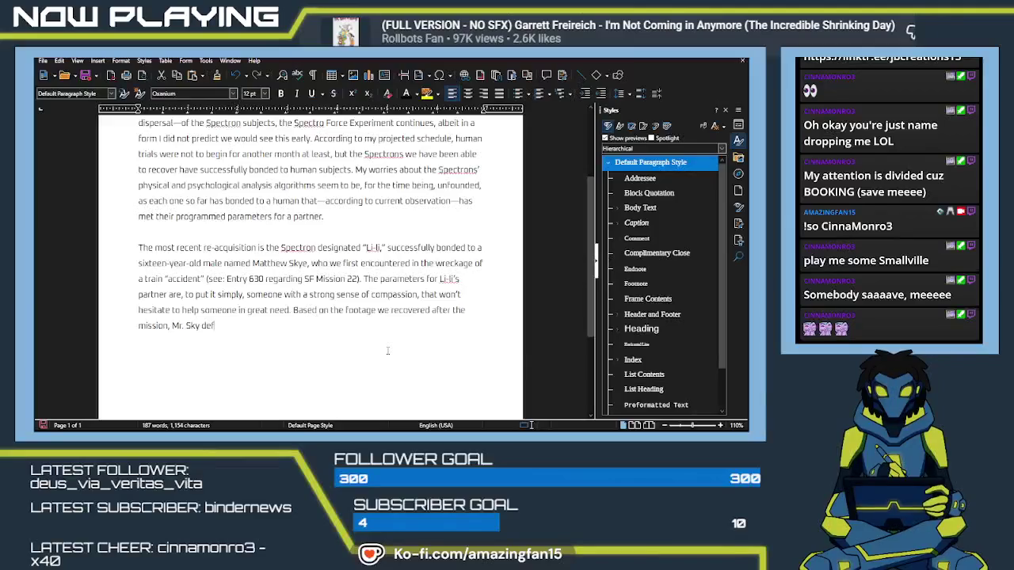
key(BackSpace)
key(BackSpace)
key(BackSpace)
key(BackSpace)
key(BackSpace)
text(e)
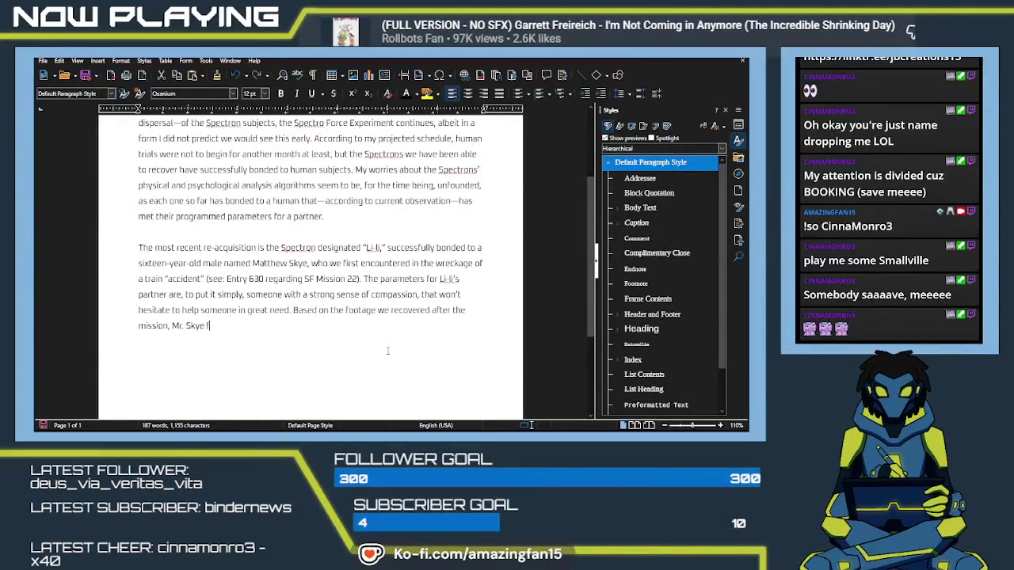
text( definitel)
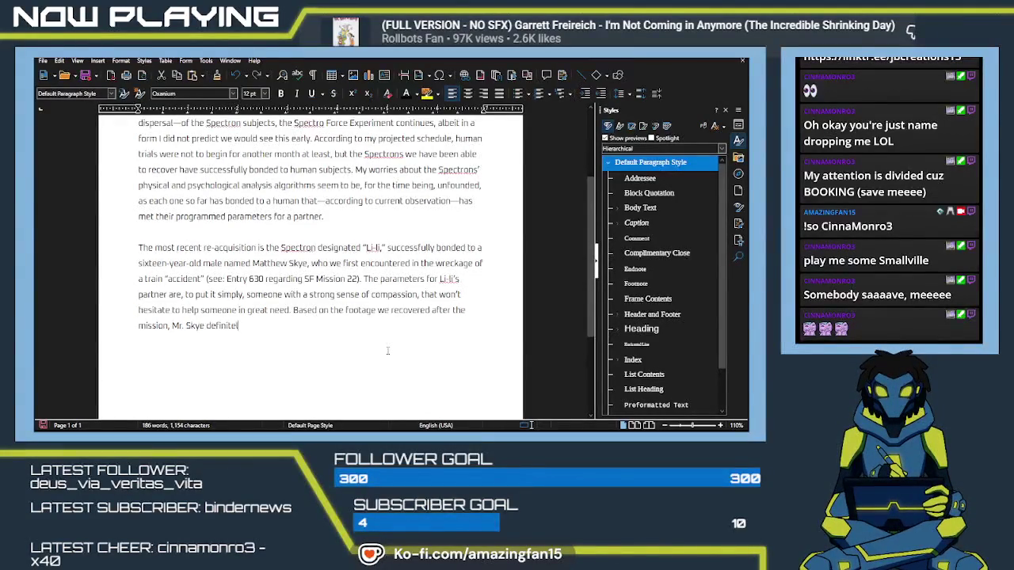
text(y mee)
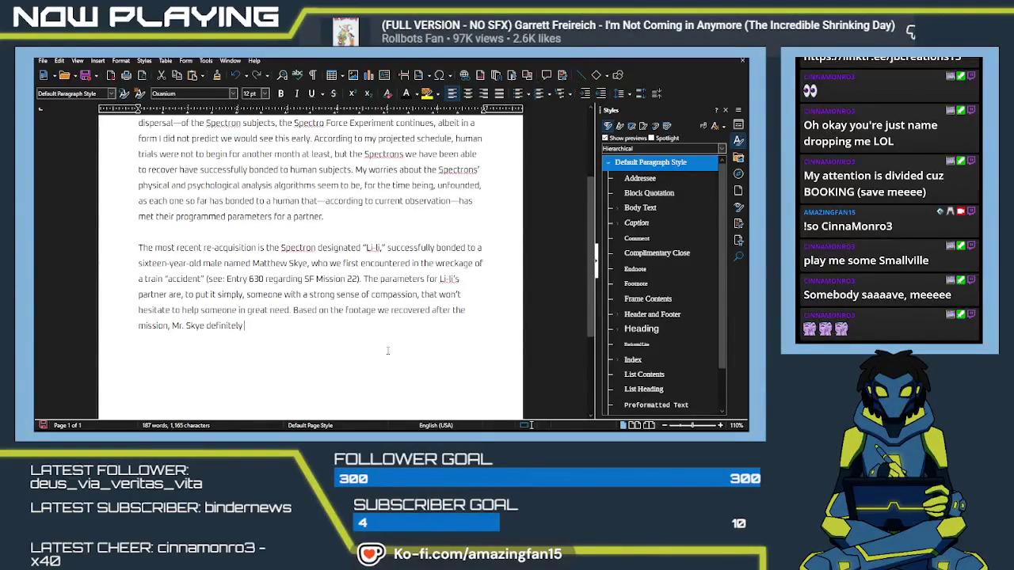
Step: Add that he has potential, is being observed, and must report any Enhanced abilities surfacing
text(has poten)
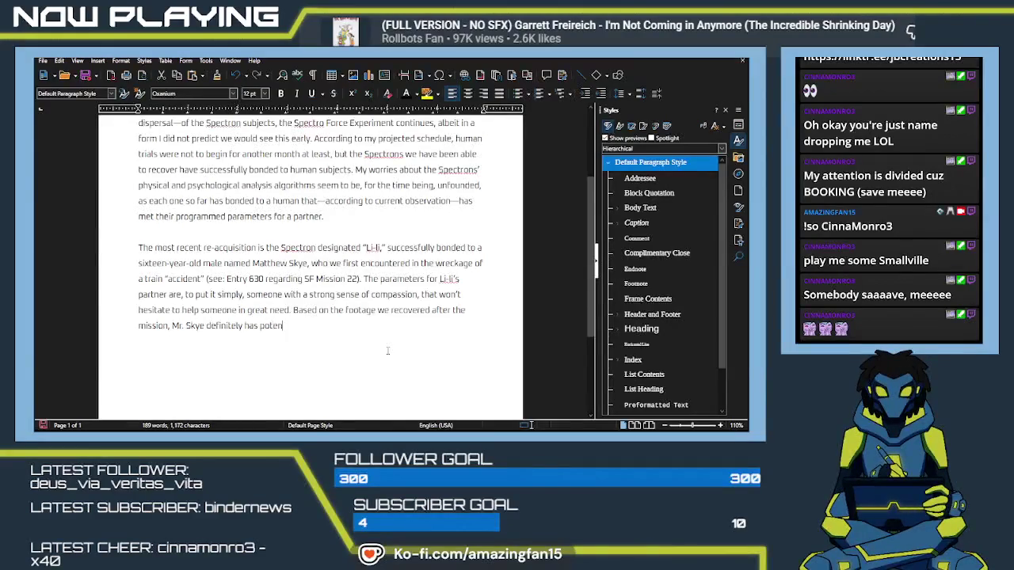
text(tial. He's)
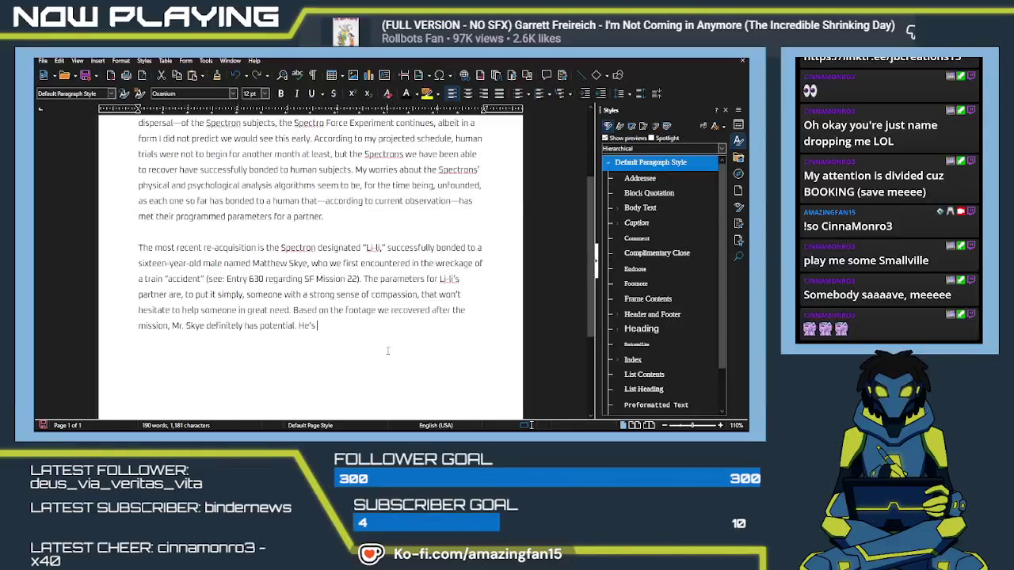
text( currently)
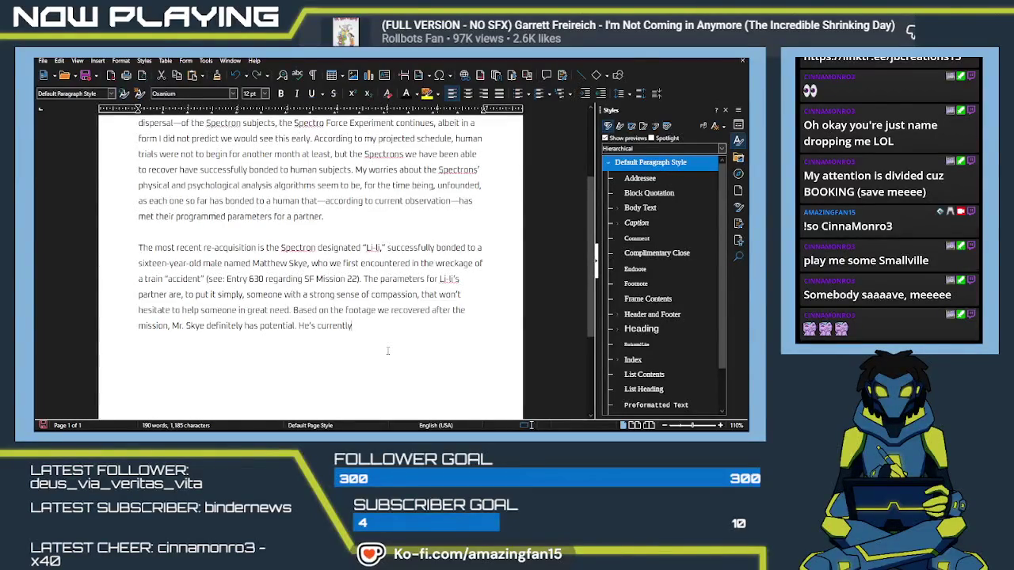
text( being observed as he h)
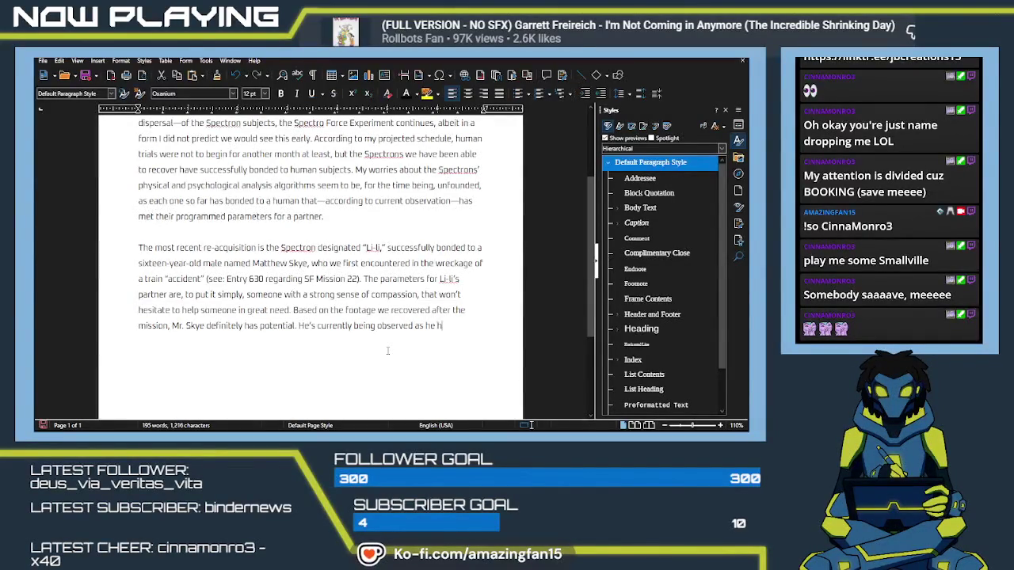
text(goes about)
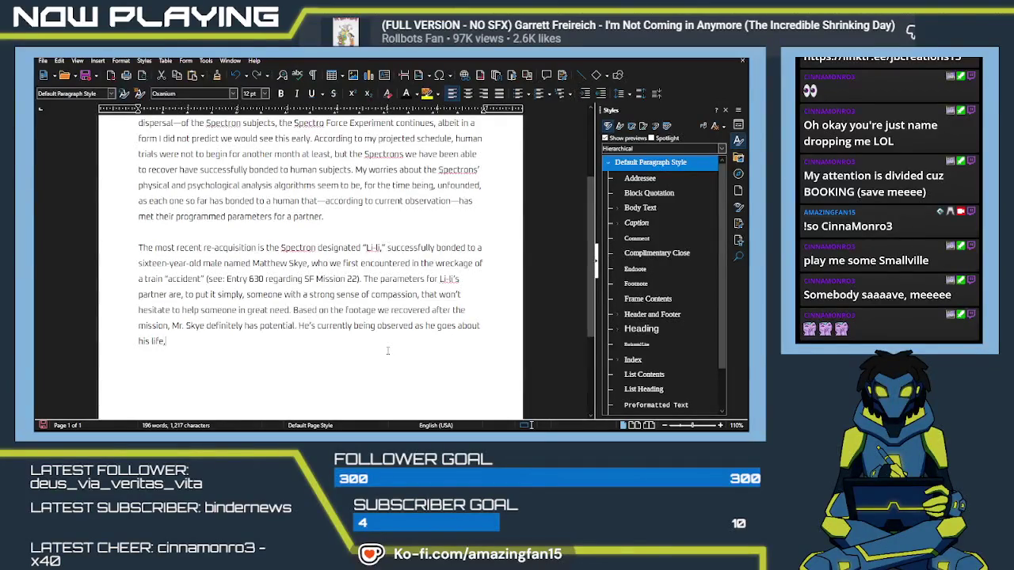
text( is)
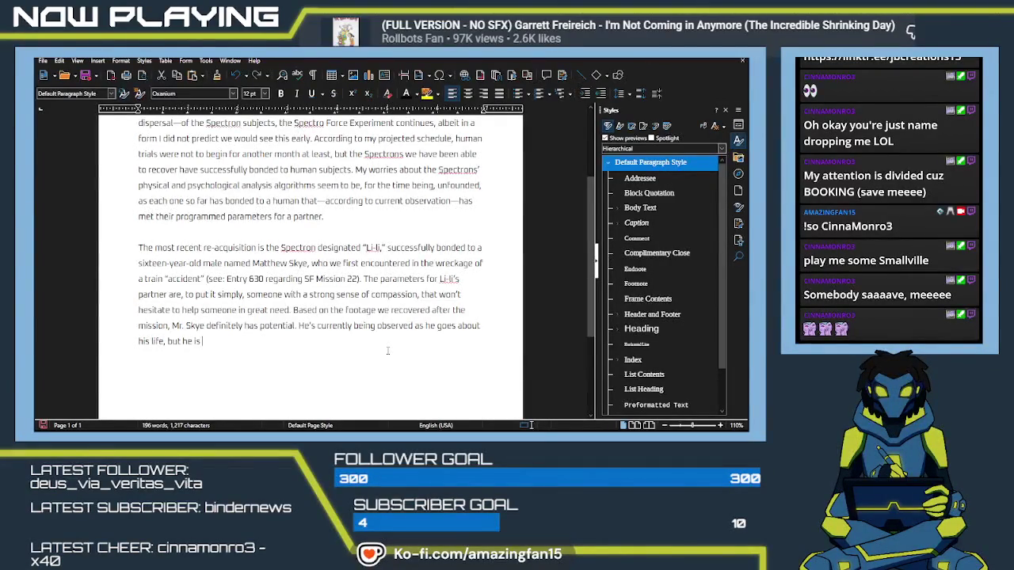
text( under orders t)
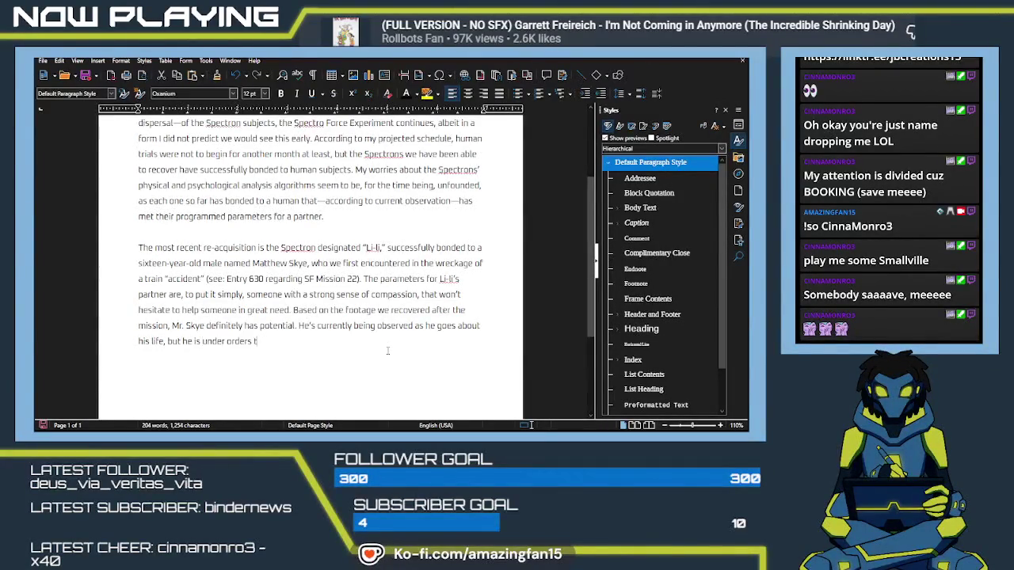
text(o respond)
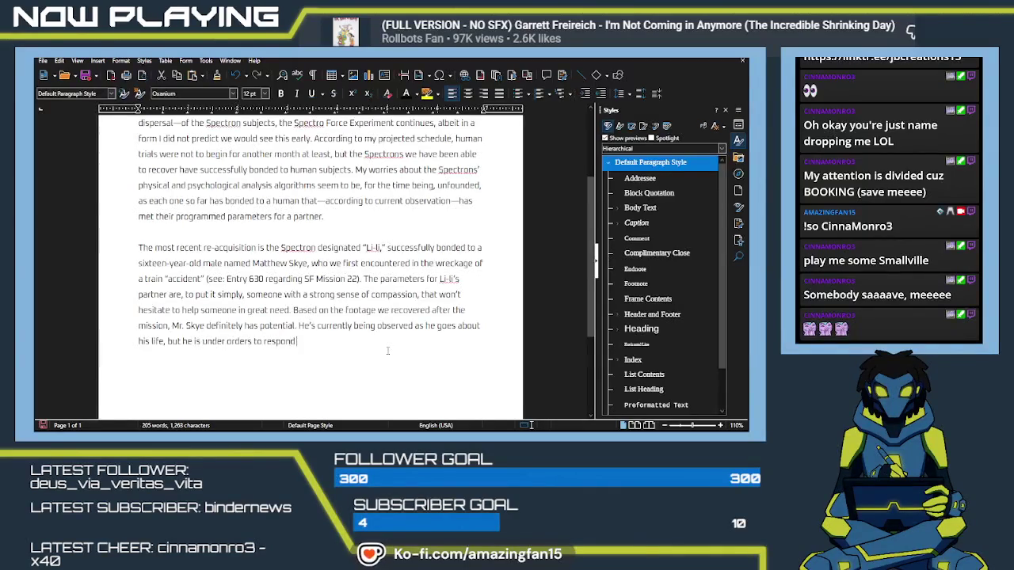
key(BackSpace)
key(BackSpace)
key(BackSpace)
key(BackSpace)
key(BackSpace)
text(contact us imme)
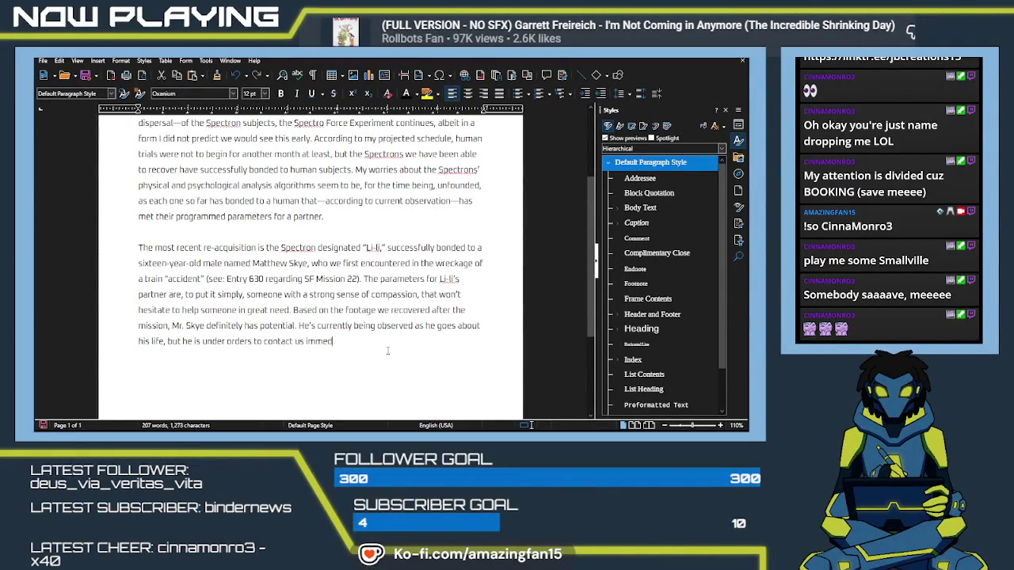
text(iately if any s)
key(BackSpace)
key(BackSpace)
key(BackSpace)
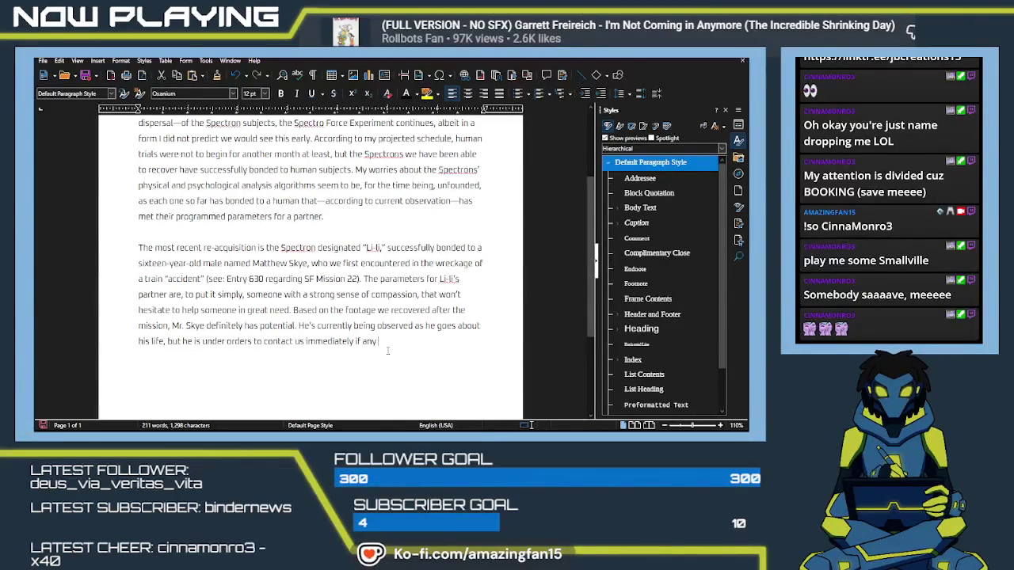
text(Enhanced abilities surface)
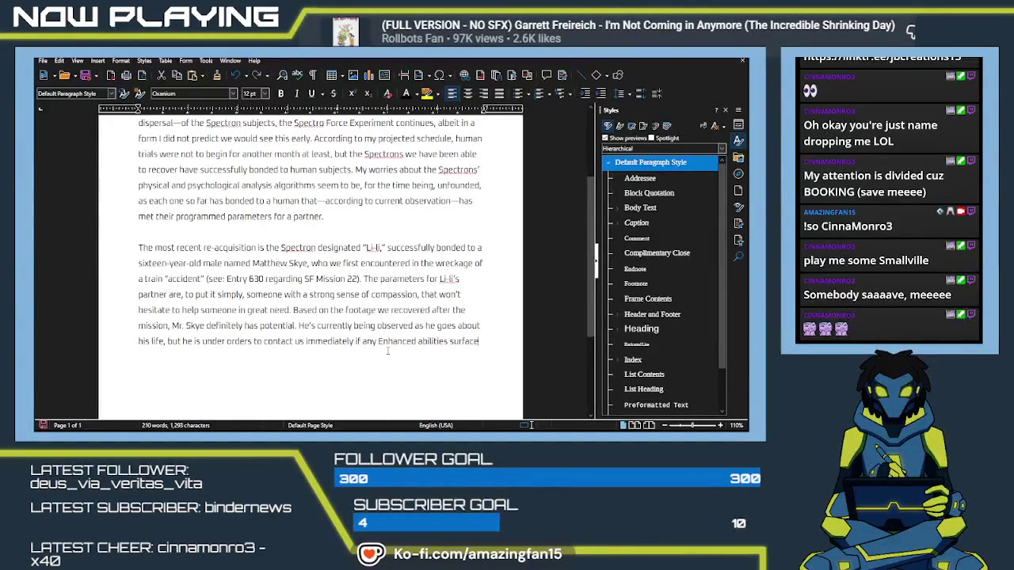
text(. )
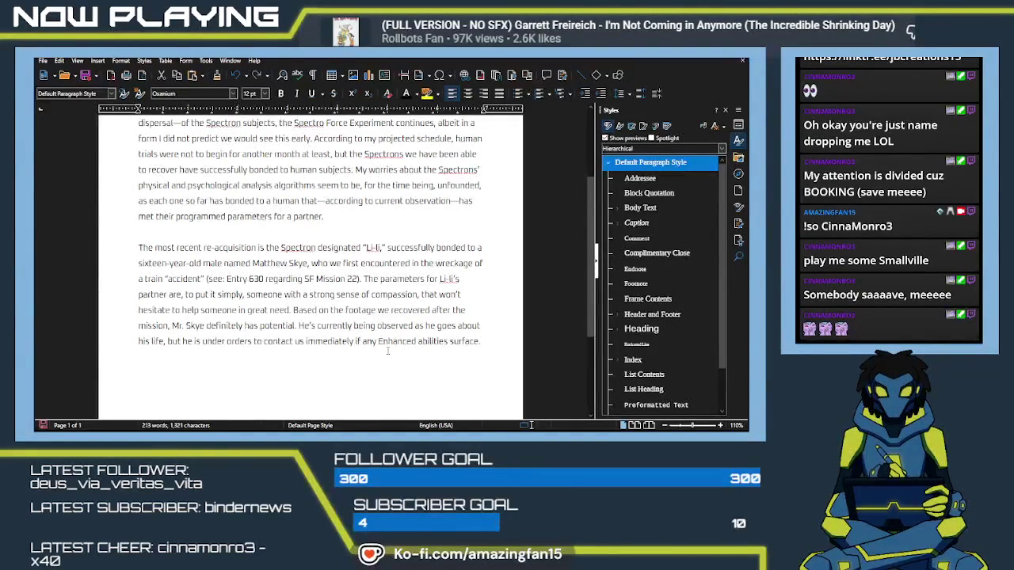
text(If they do... we will)
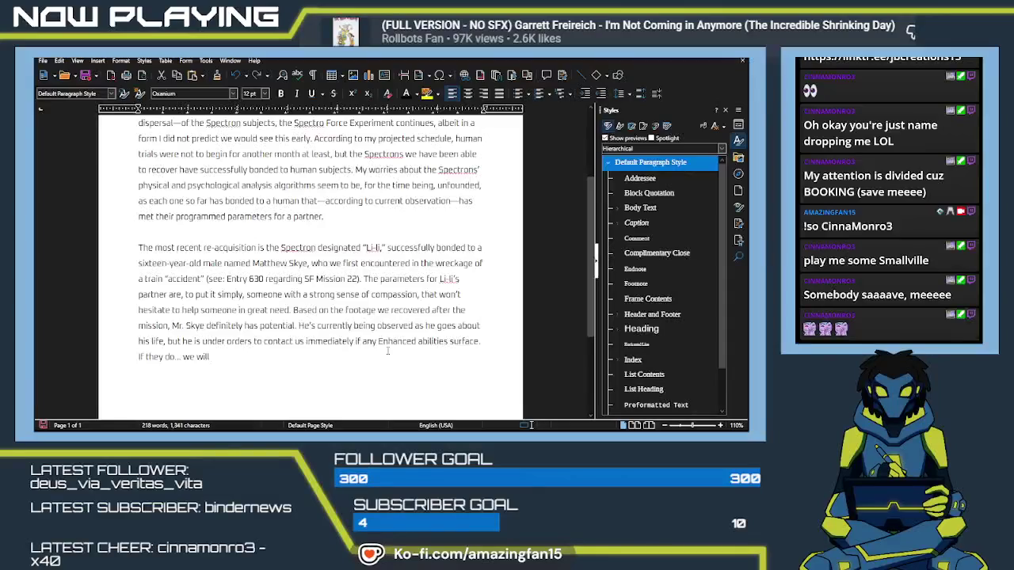
Step: Type 'endeavor to move him to the next phase of the Spectro Force experiment as expeditiously as possib'
text(xpeditious)
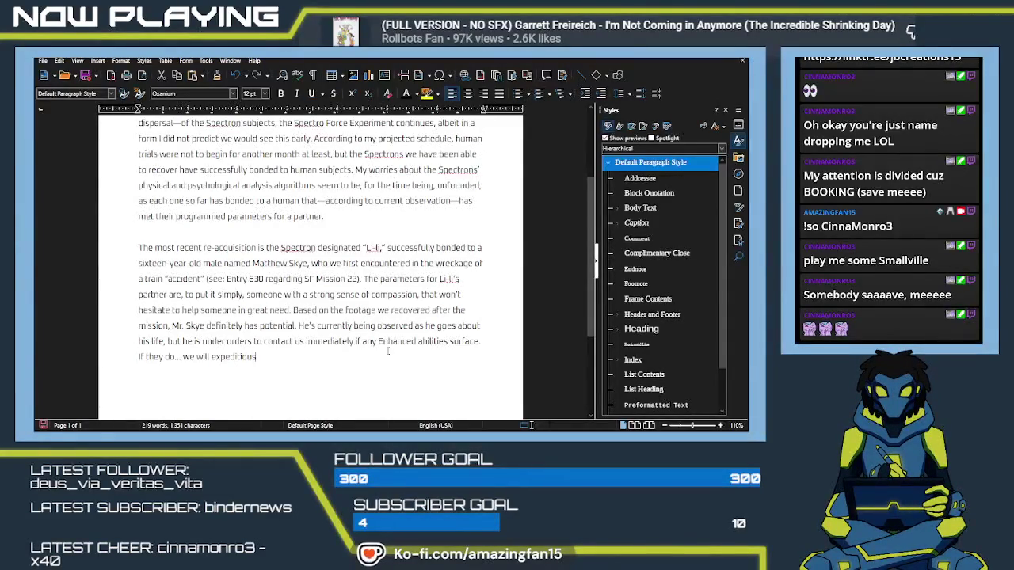
key(BackSpace)
key(BackSpace)
key(BackSpace)
key(BackSpace)
key(BackSpace)
key(BackSpace)
key(BackSpace)
key(BackSpace)
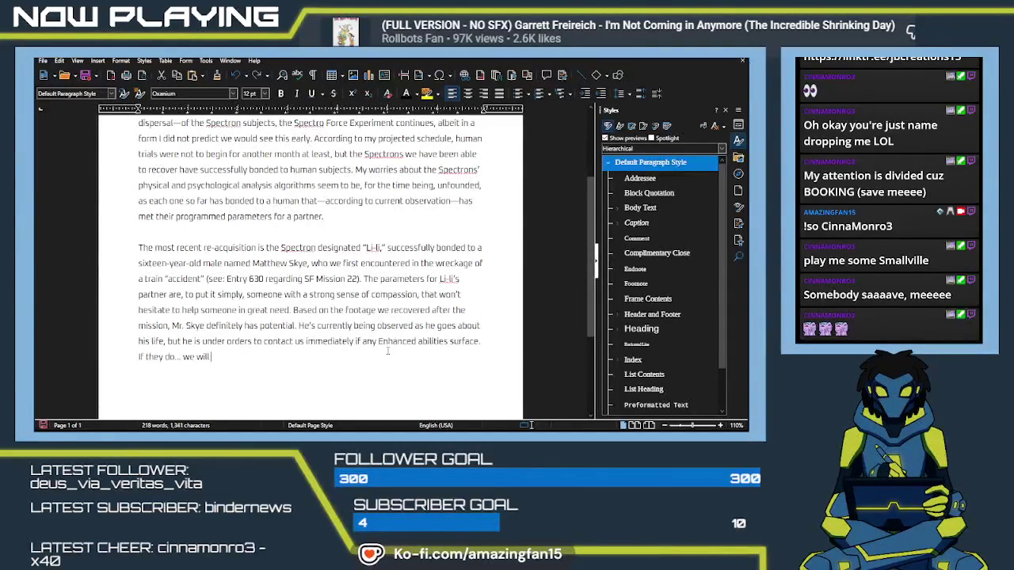
text(endeavo)
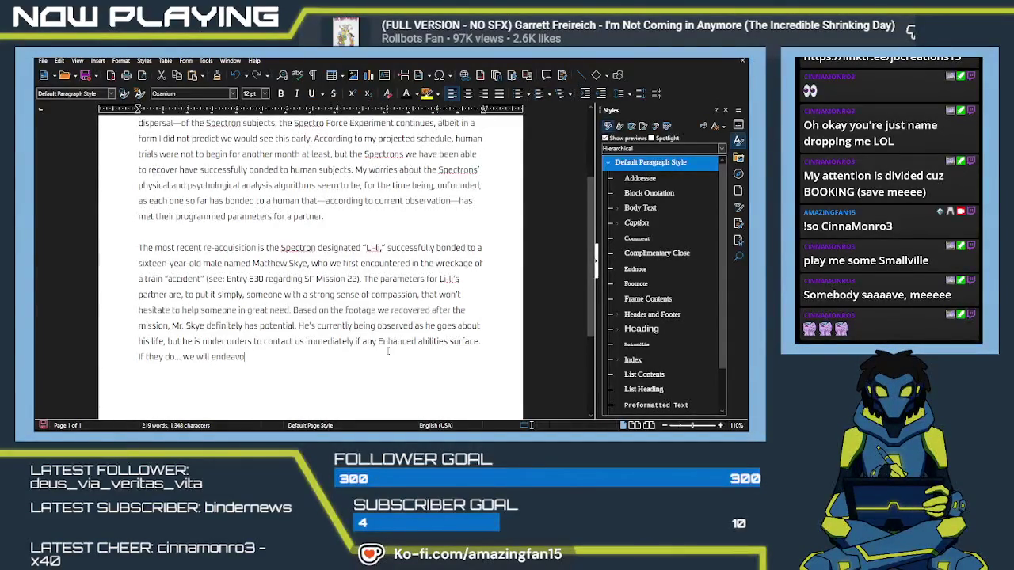
text(to move him to the n)
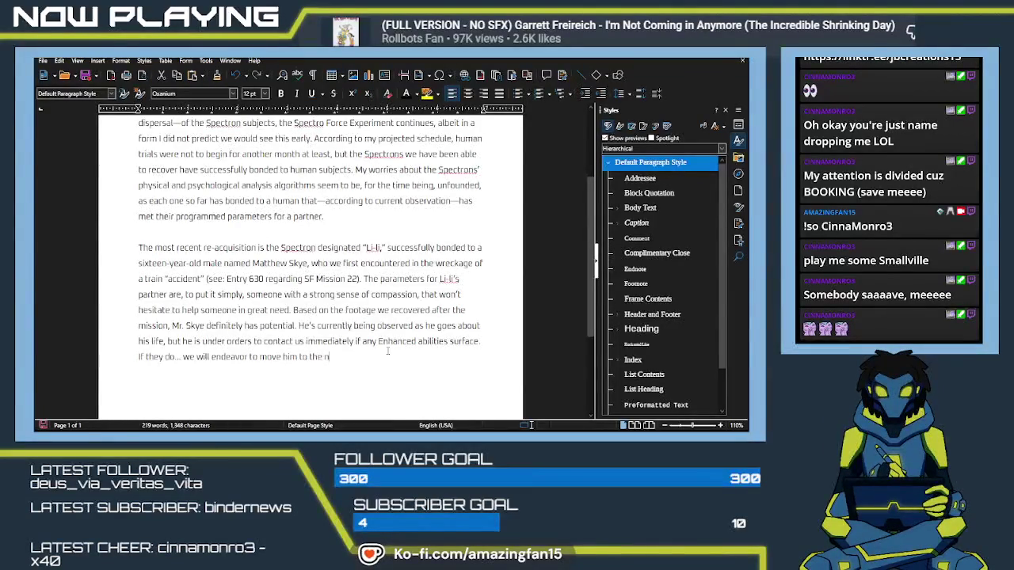
text(ext phase o)
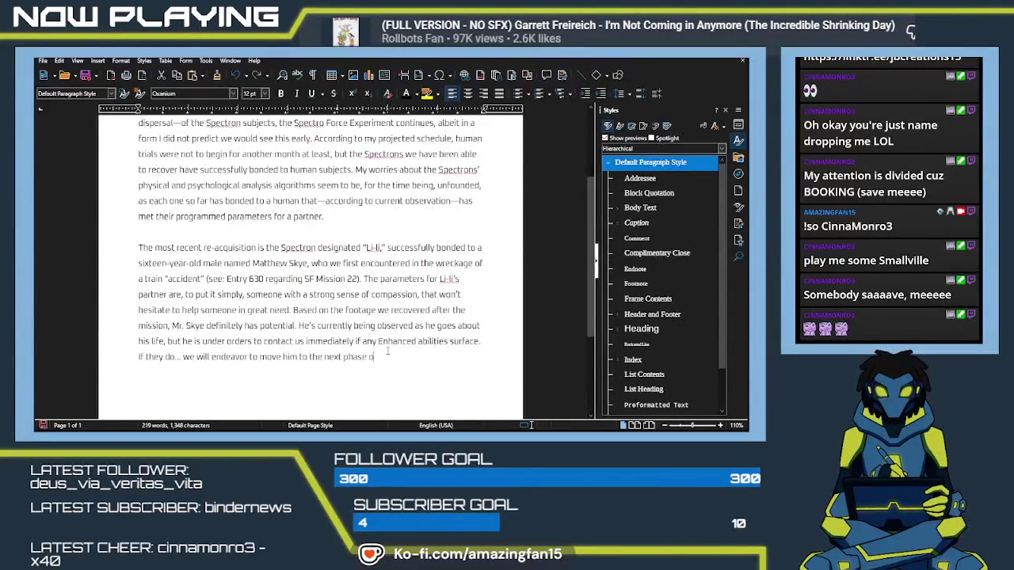
text(f the Spectro)
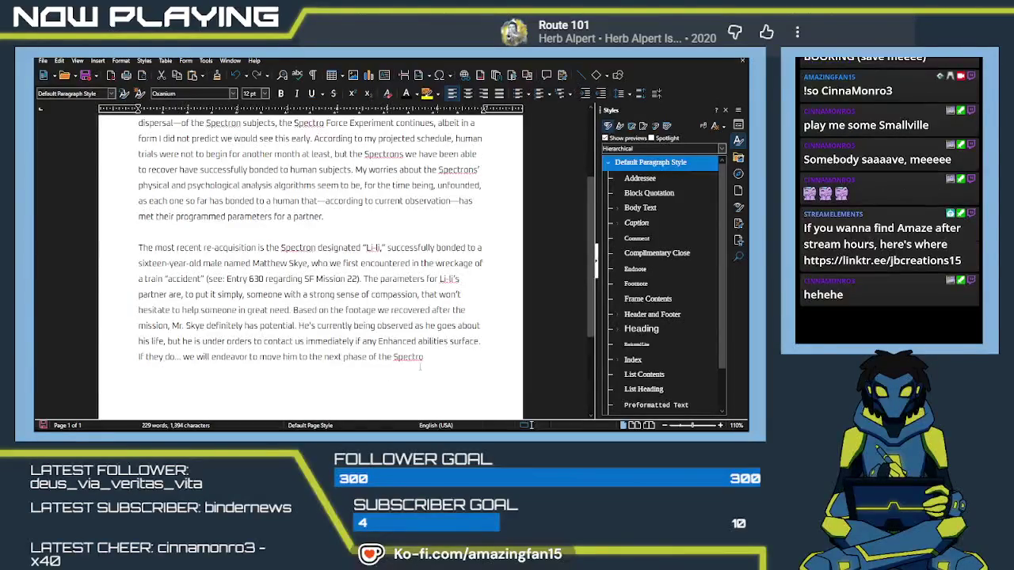
text( F)
text(orce e)
text(xperiment)
text( as expe)
text(ditiously as p)
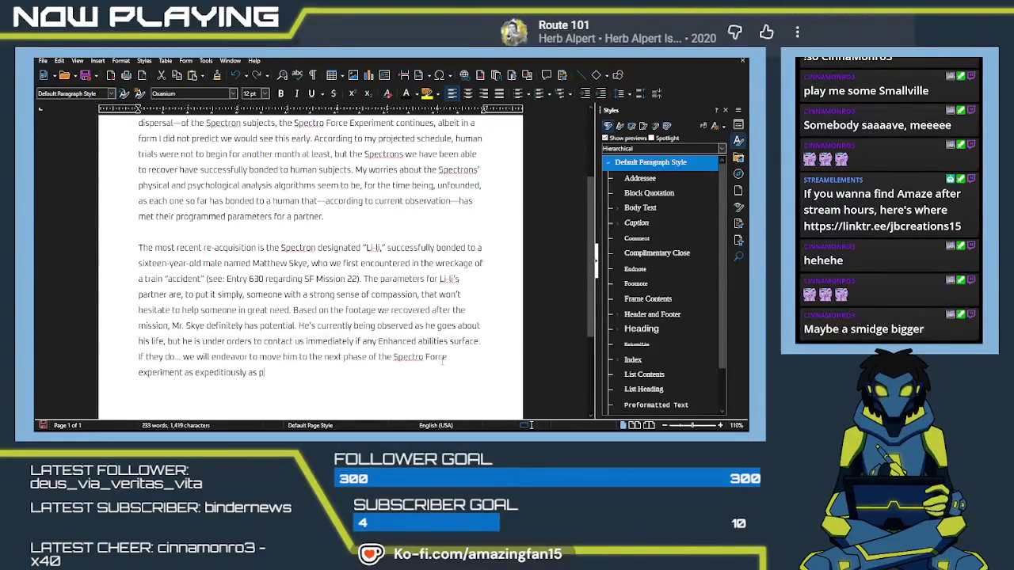
text(os)
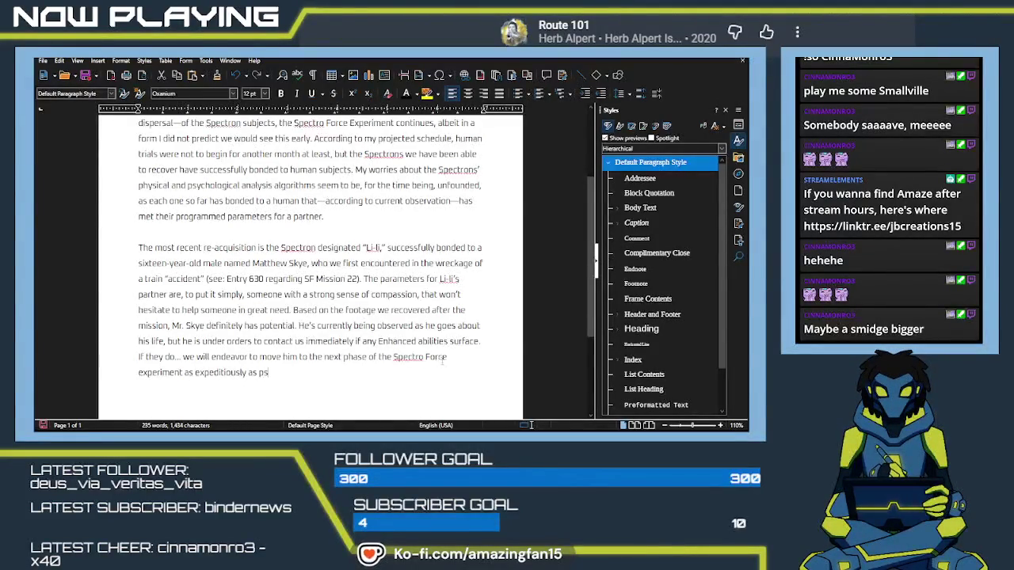
text(sib)
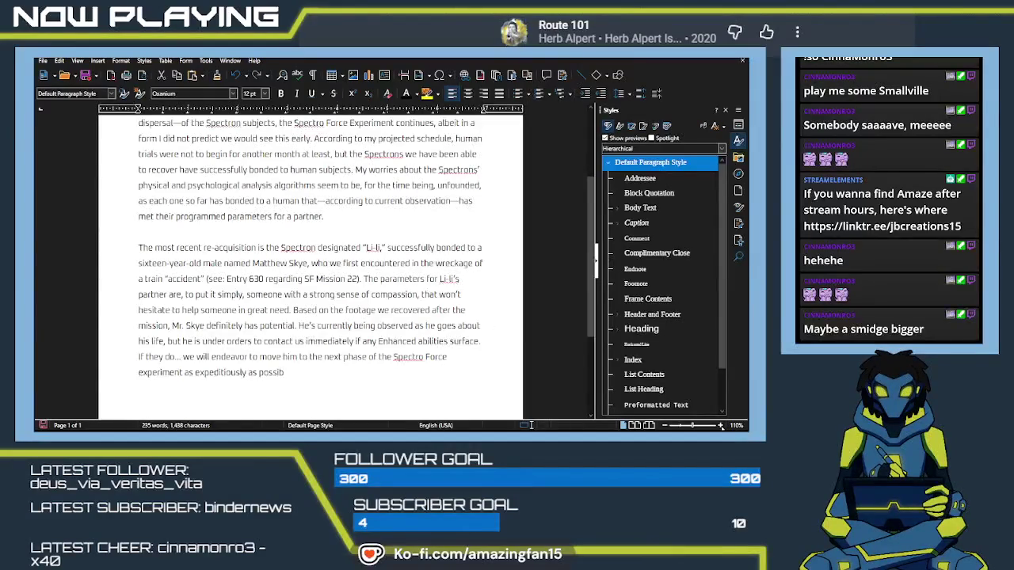
scroll(309, 262, up, 1)
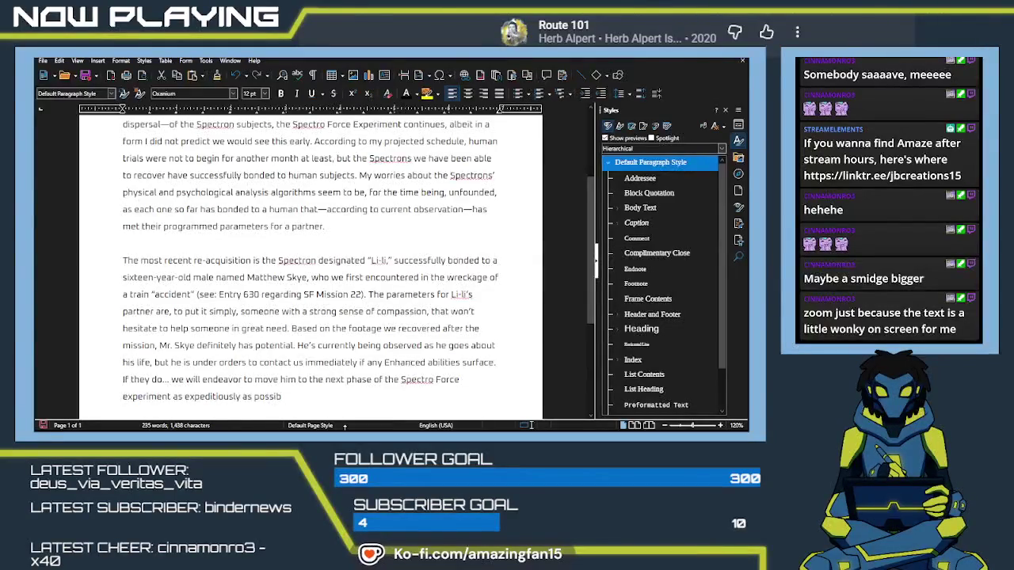
Step: Complete the sentence with 'possible.' and select all the document text
text(le)
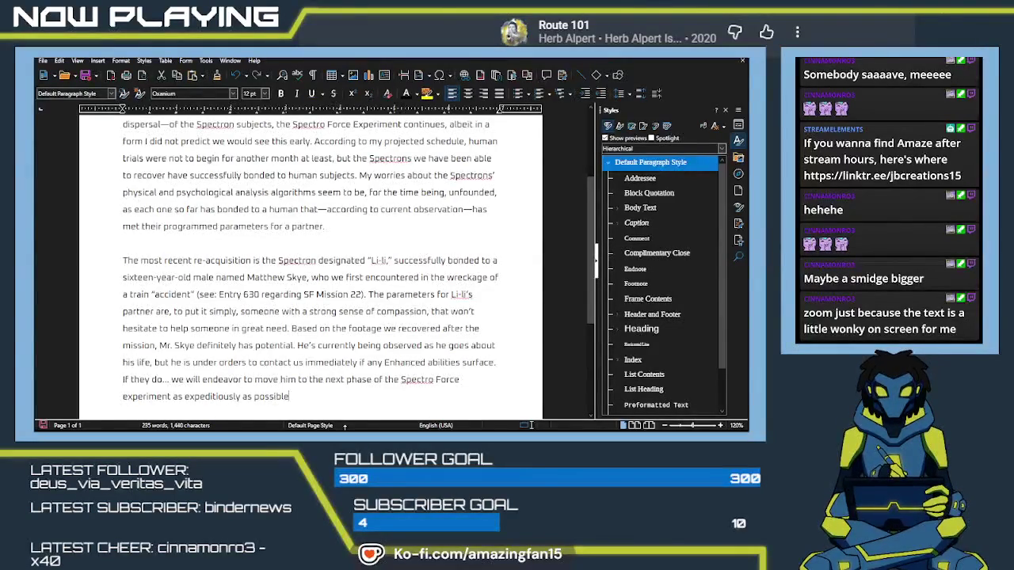
text(.)
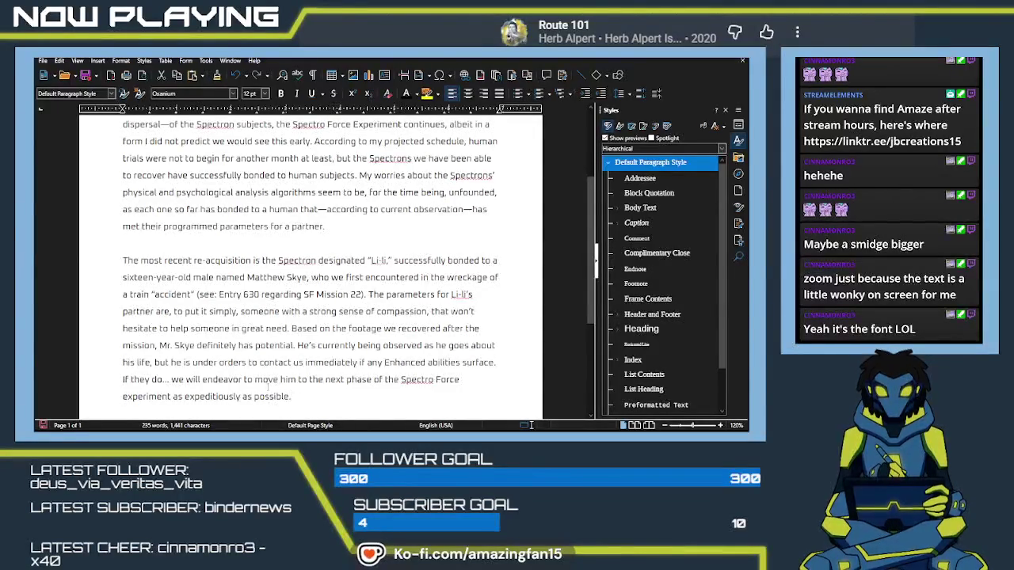
key(ctrl+a)
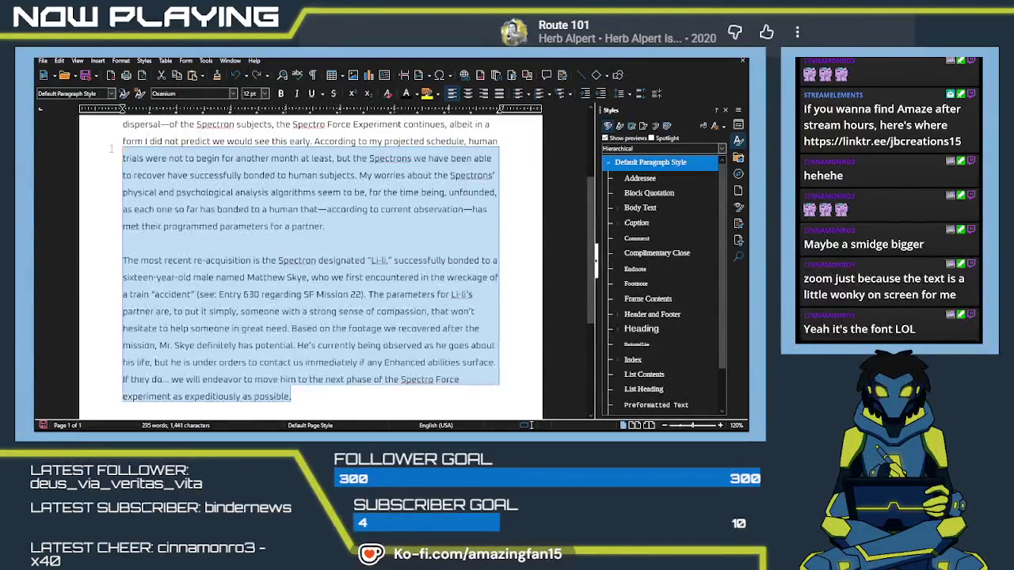
Step: With all text selected, return to the top and ready the Font Name box for a new font
scroll(107, 134, up, 3)
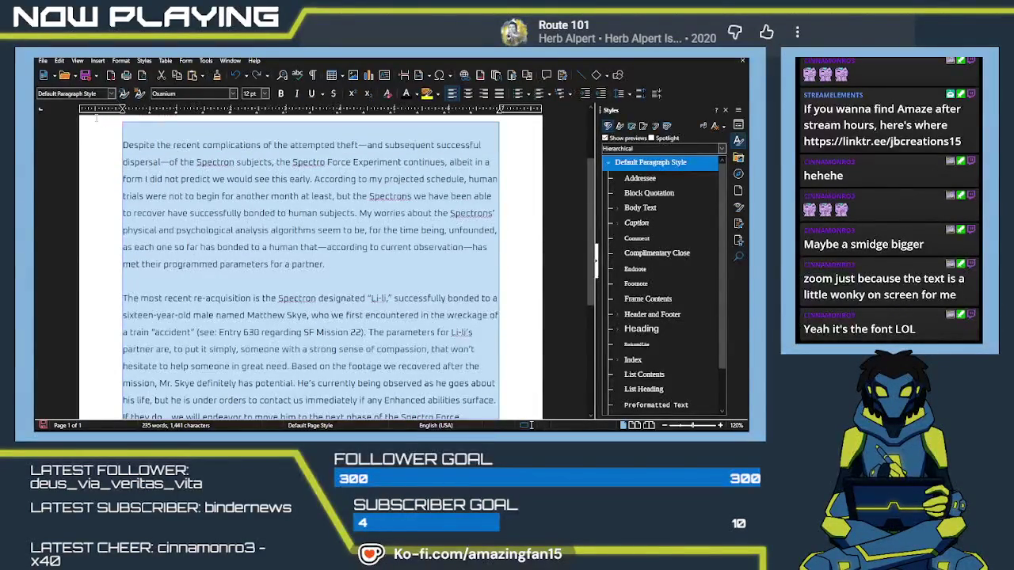
scroll(103, 123, up, 1)
scroll(309, 269, up, 1)
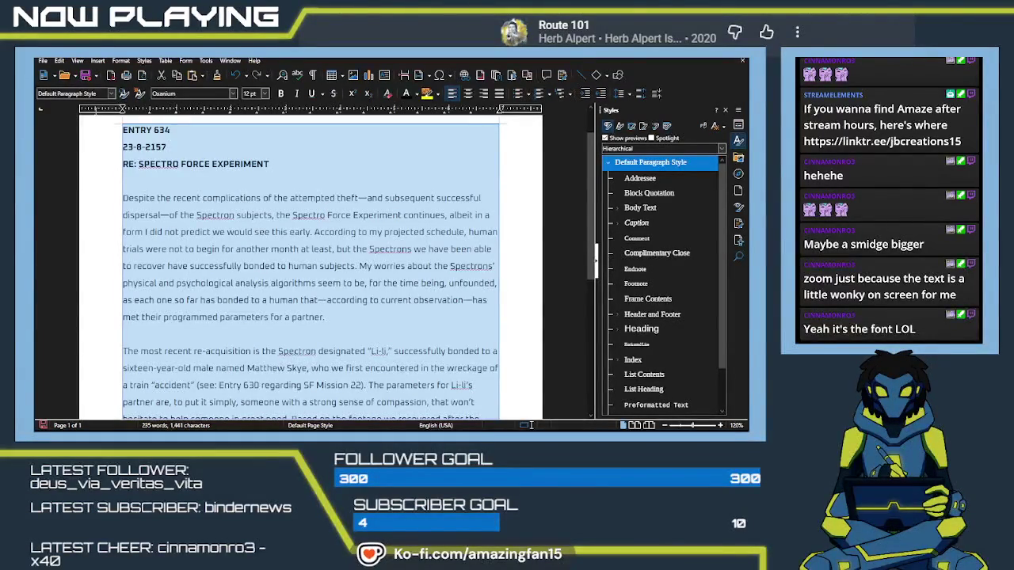
click(233, 95)
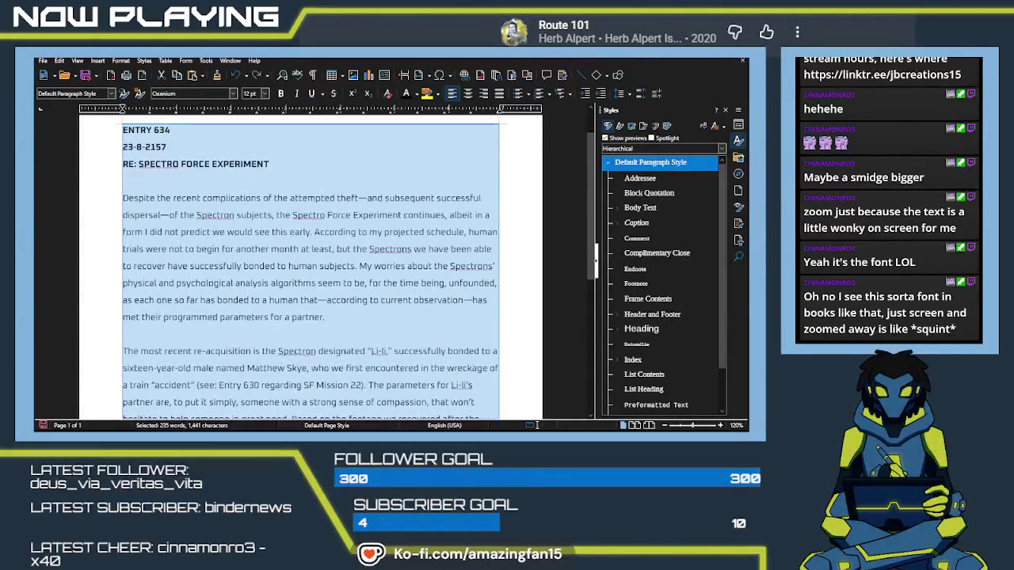
key(ctrl+shift+f)
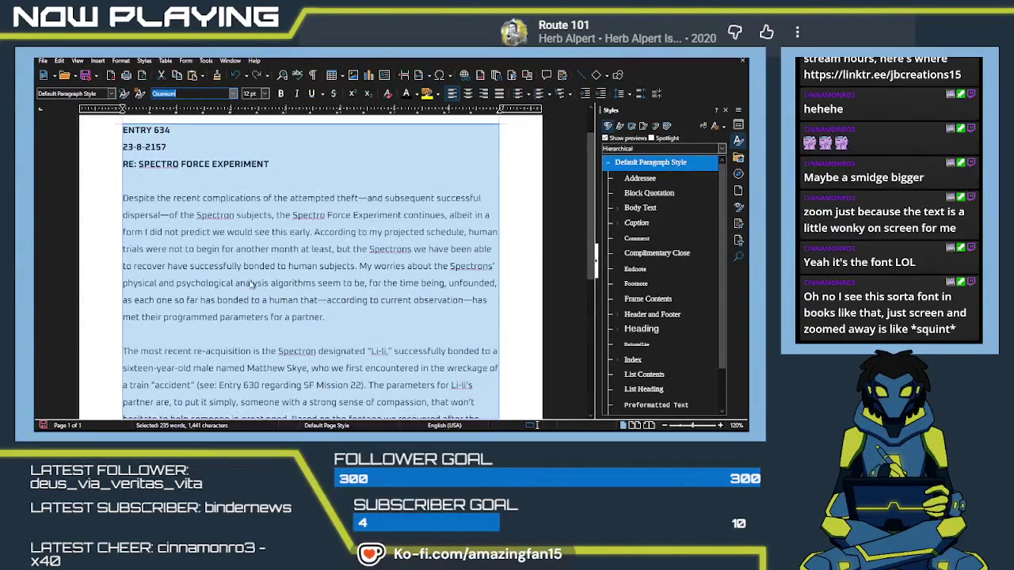
Step: Apply the Oxanium Medium font to the whole entry, then deselect to check it
text(Medium)
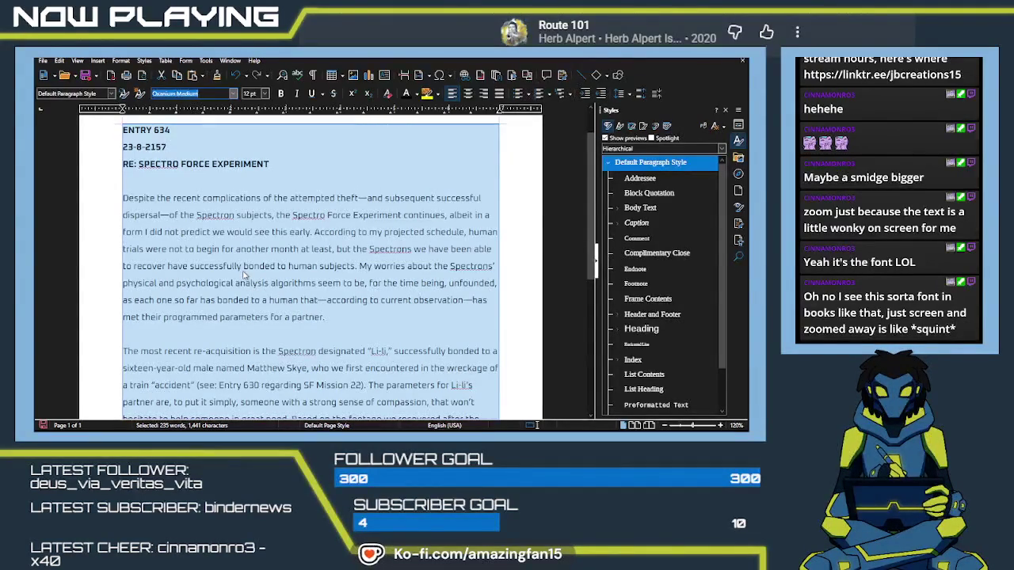
key(Return)
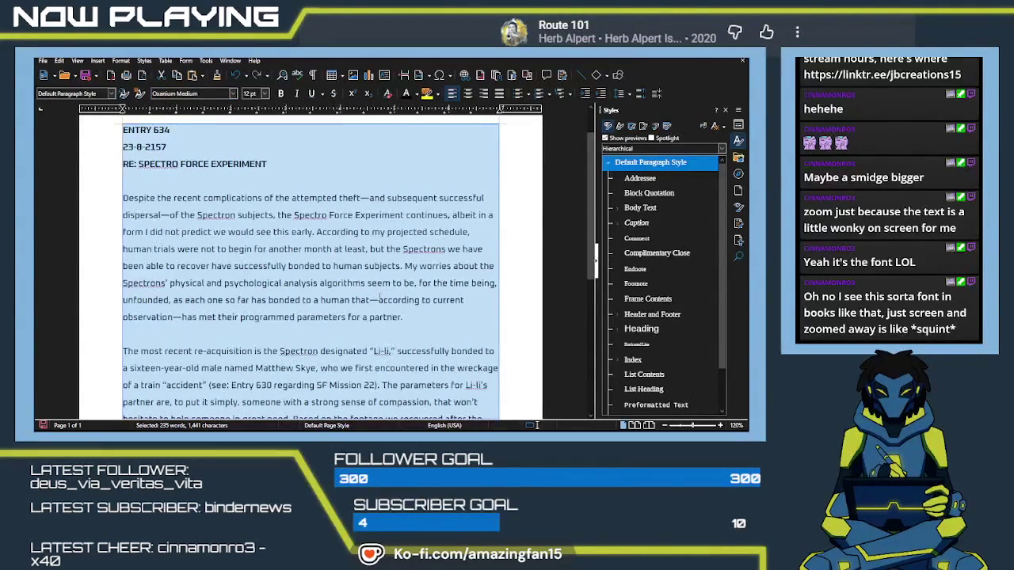
scroll(453, 332, down, 5)
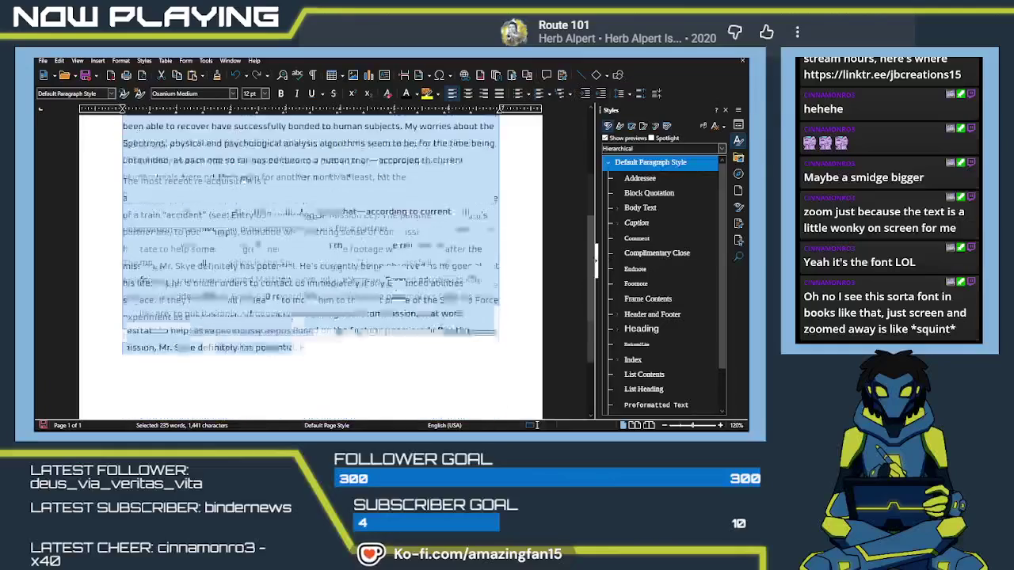
click(342, 329)
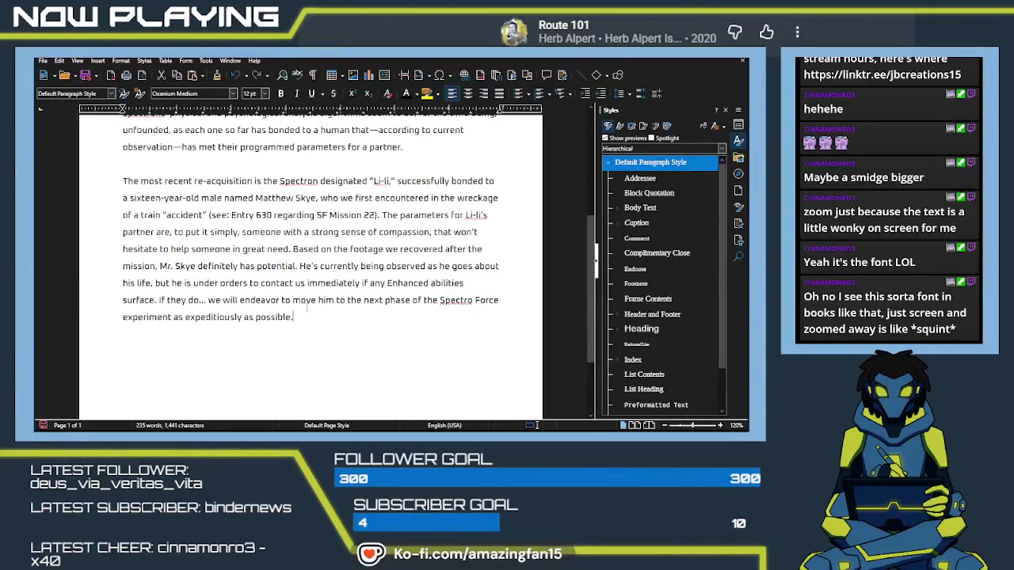
Step: Review the log entry from top to bottom and save it with Ctrl+S
scroll(306, 310, up, 3)
scroll(306, 308, up, 3)
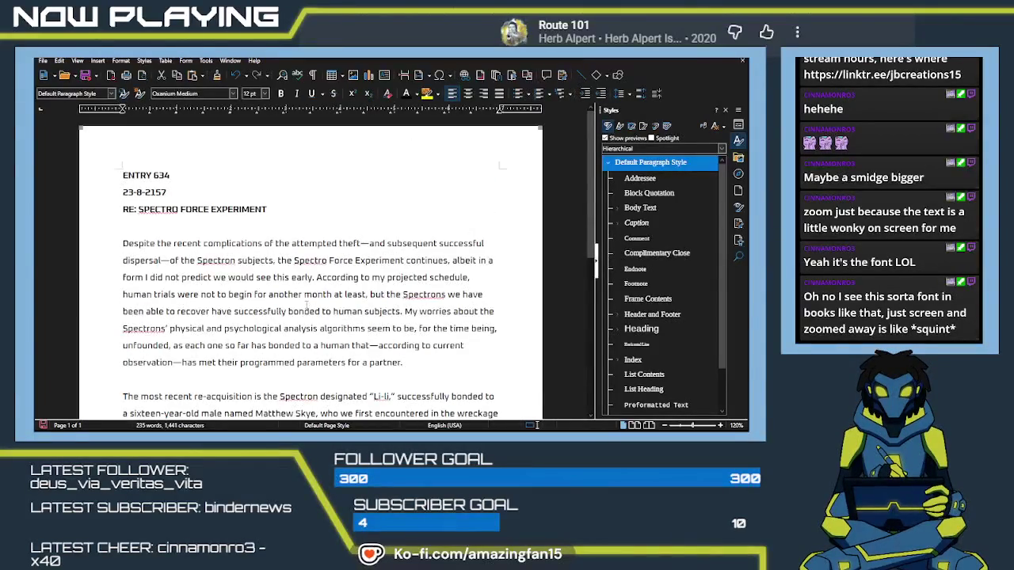
scroll(307, 306, down, 2)
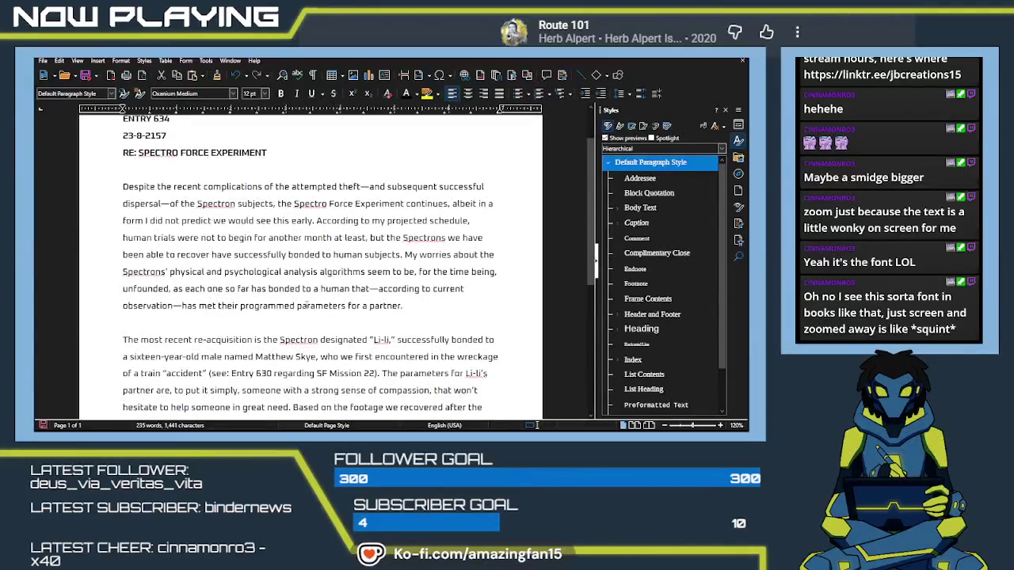
scroll(306, 306, down, 2)
scroll(306, 305, down, 2)
scroll(307, 305, down, 1)
scroll(307, 305, down, 1)
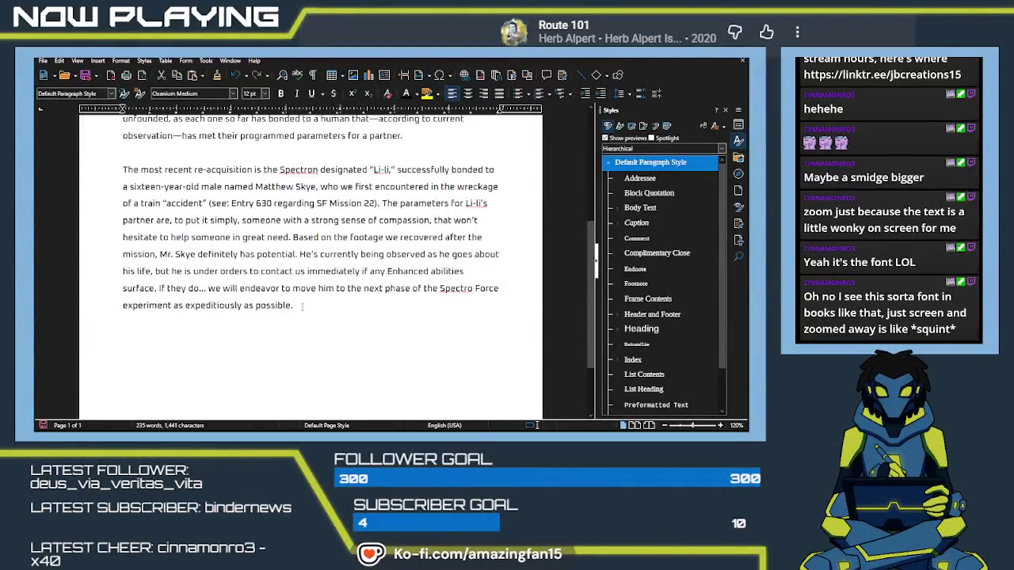
key(ctrl+s)
Step: Scroll through the saved Oxanium Medium document to check the final layout
scroll(289, 273, up, 1)
scroll(289, 274, up, 2)
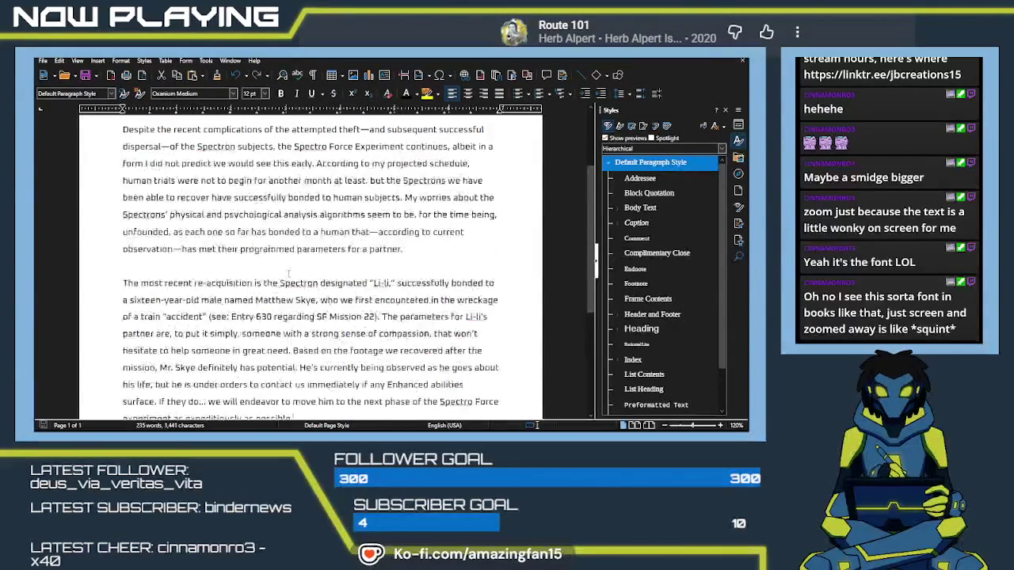
scroll(289, 274, up, 2)
scroll(289, 274, down, 1)
scroll(288, 274, down, 2)
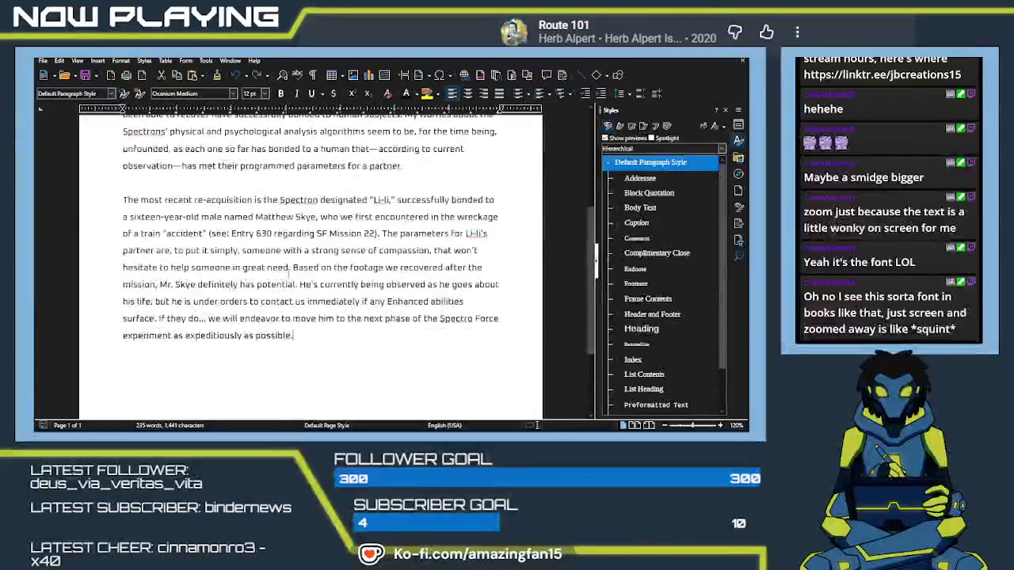
scroll(288, 274, down, 2)
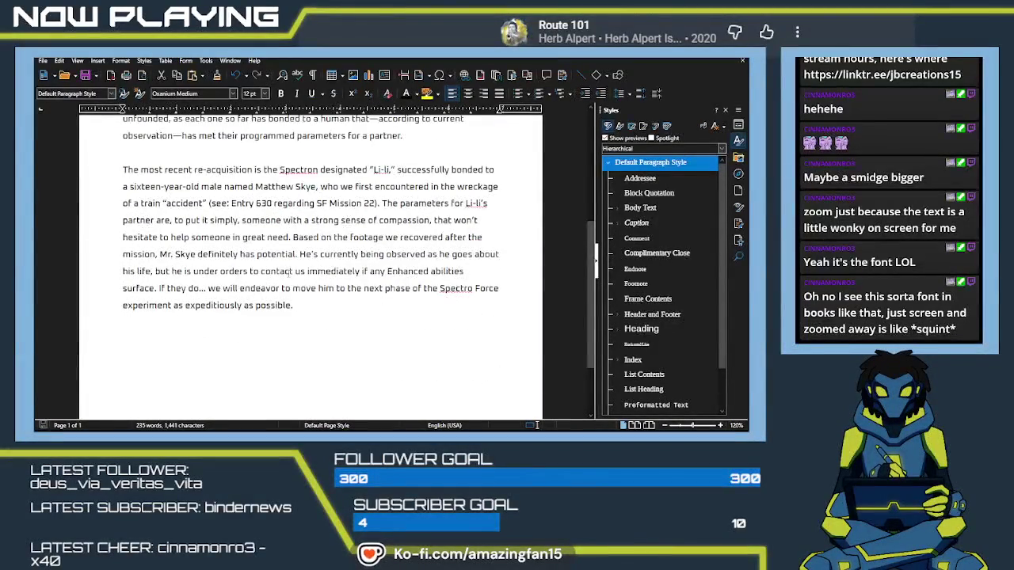